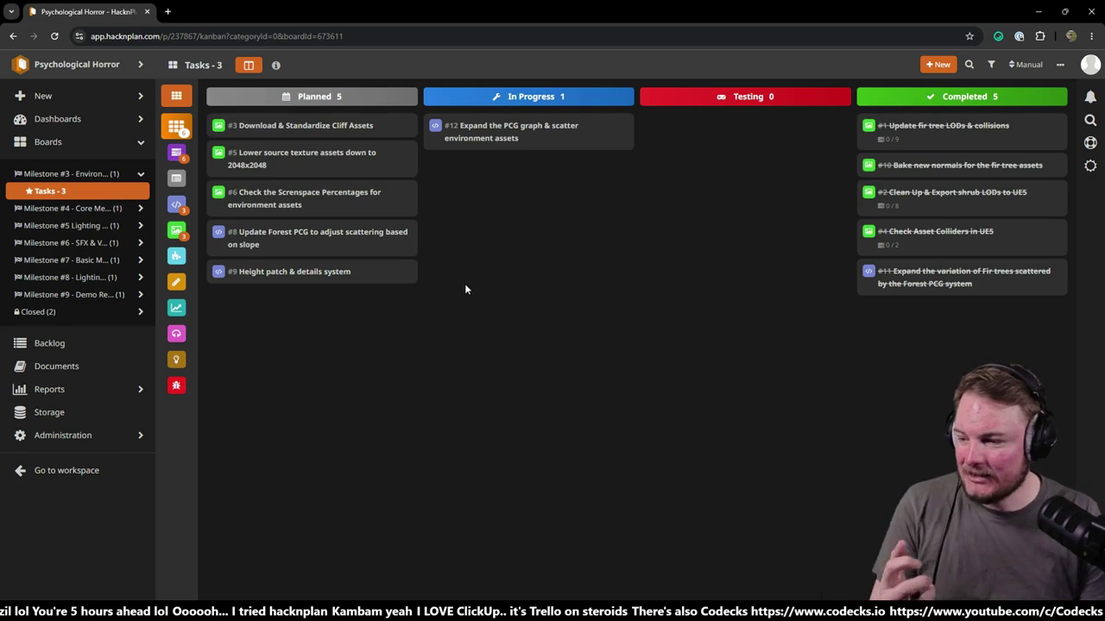
# - Look at task #12's details on the HacknPlan board, then close them
pyautogui.moveTo(388, 276)
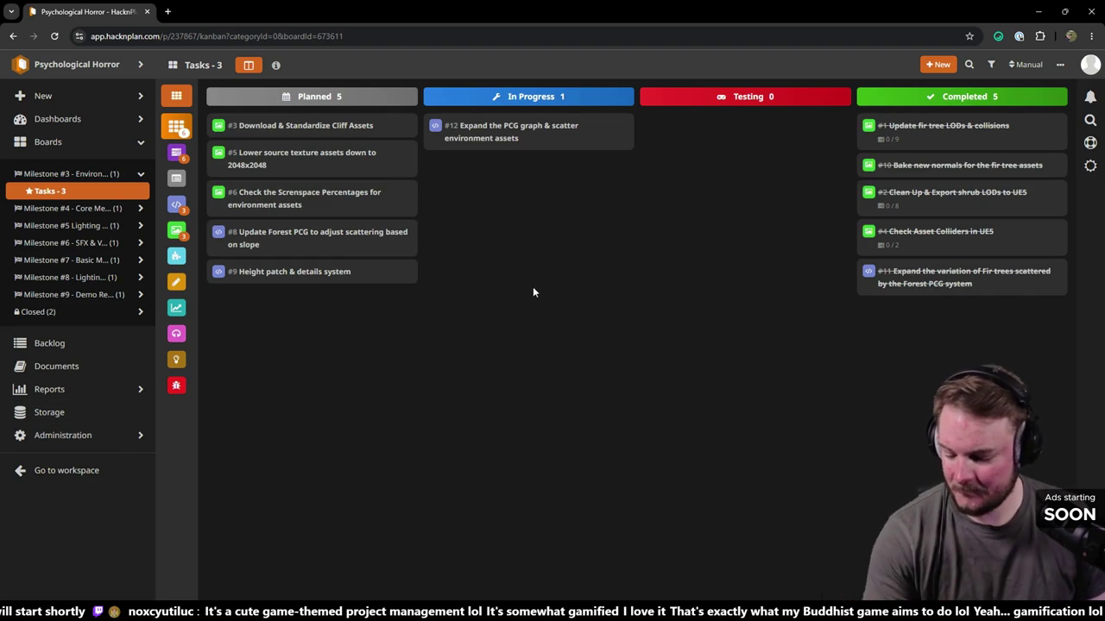
pyautogui.click(568, 138)
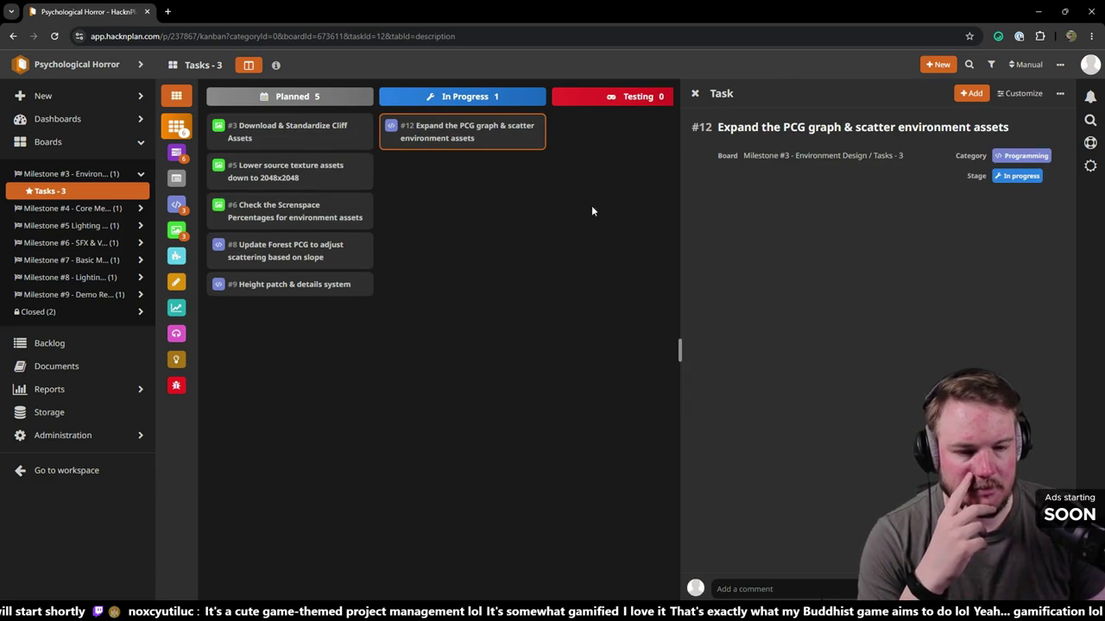
pyautogui.press('Escape')
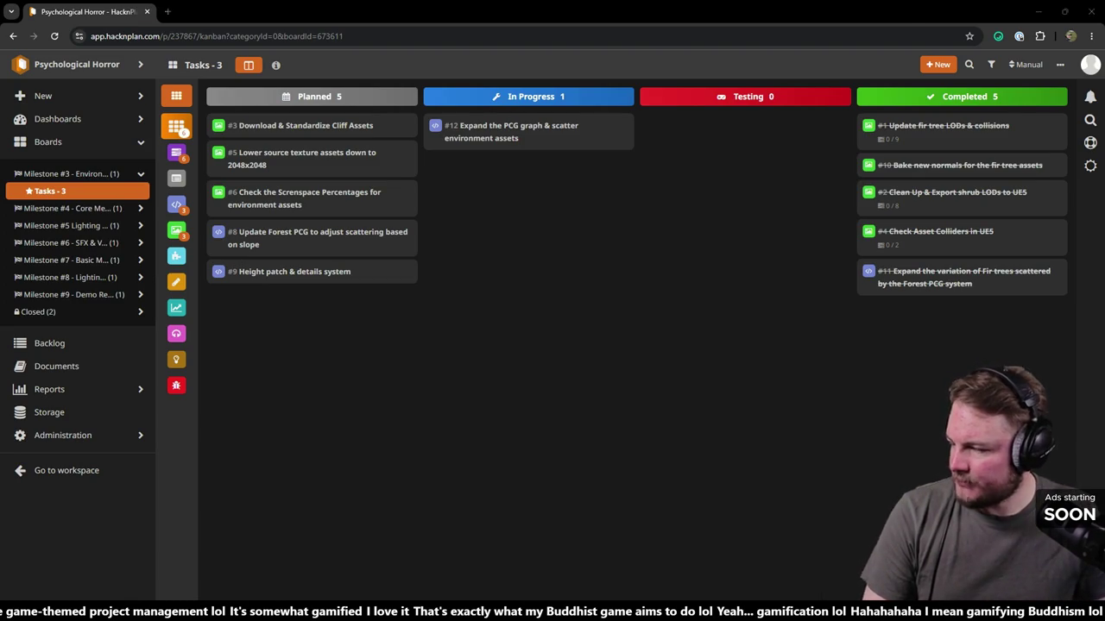
# - In Unreal's Content Drawer, show only the Content folder's textures in Column view
pyautogui.hotkey('alt', 'Tab')
pyautogui.hotkey('ctrl', 'space')
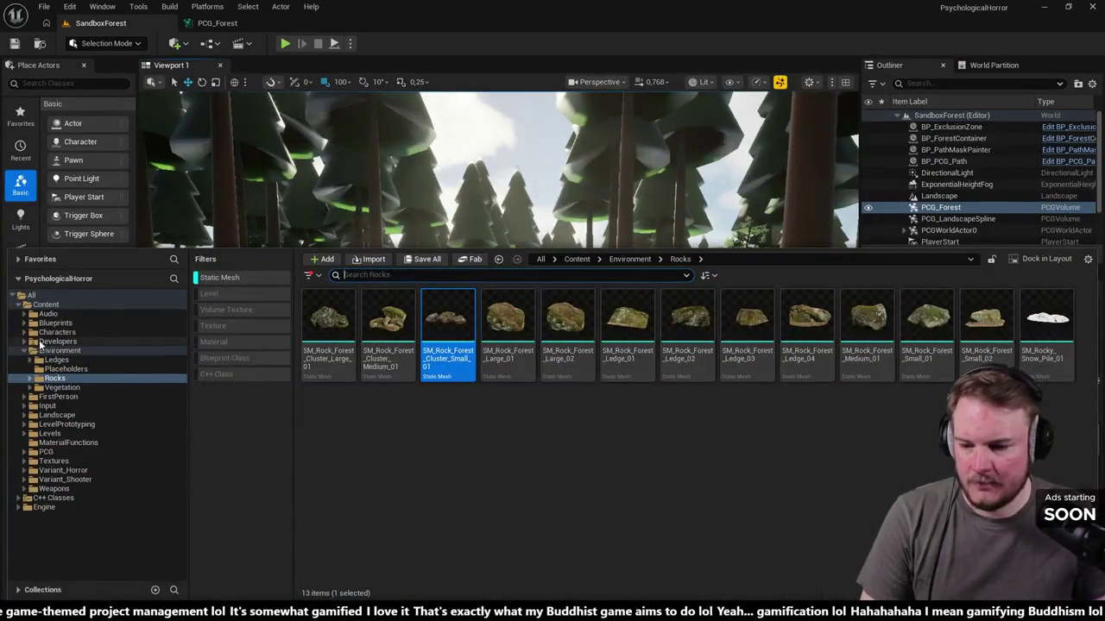
pyautogui.click(45, 304)
pyautogui.click(241, 279)
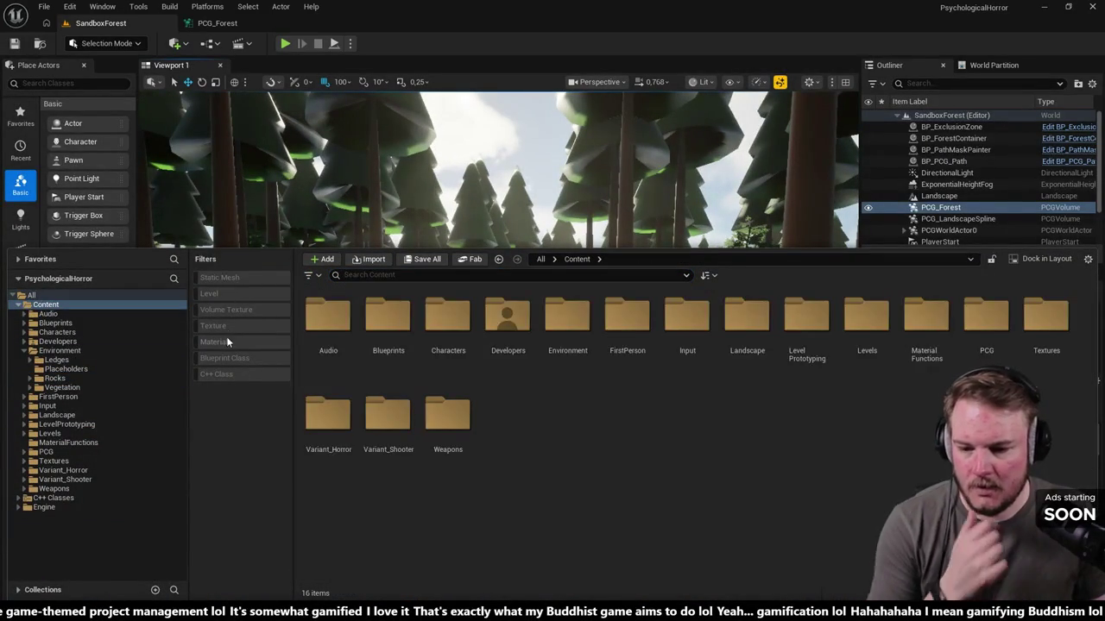
pyautogui.click(216, 326)
pyautogui.click(1087, 260)
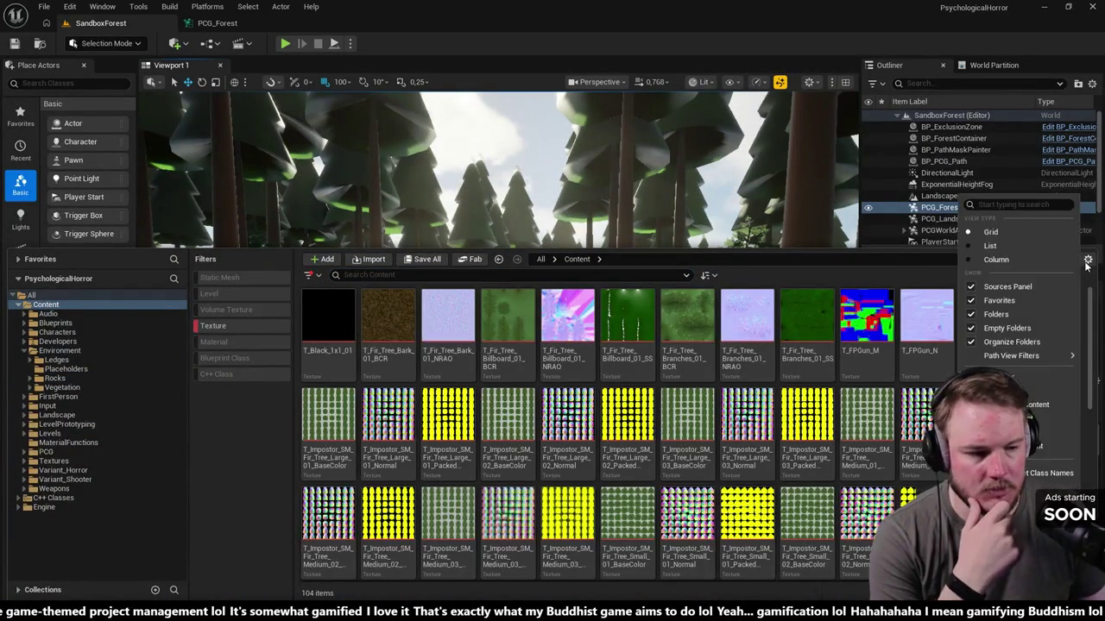
pyautogui.click(992, 259)
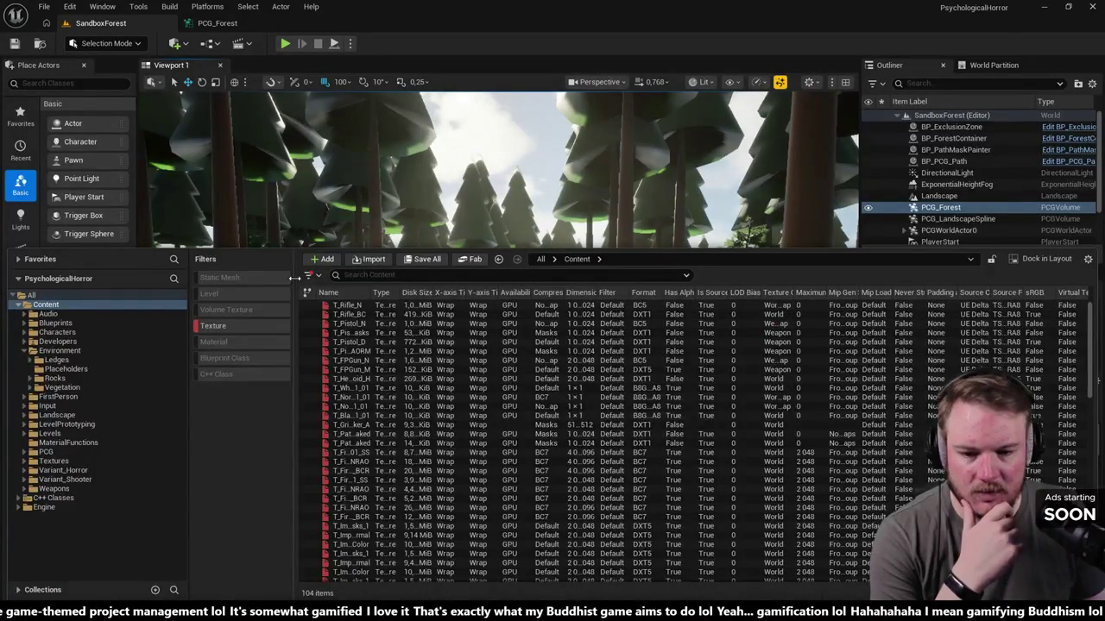
# - Widen the asset table and Dimensions column to read full texture sizes, then close the drawer
pyautogui.moveTo(294, 277); pyautogui.dragTo(246, 277)
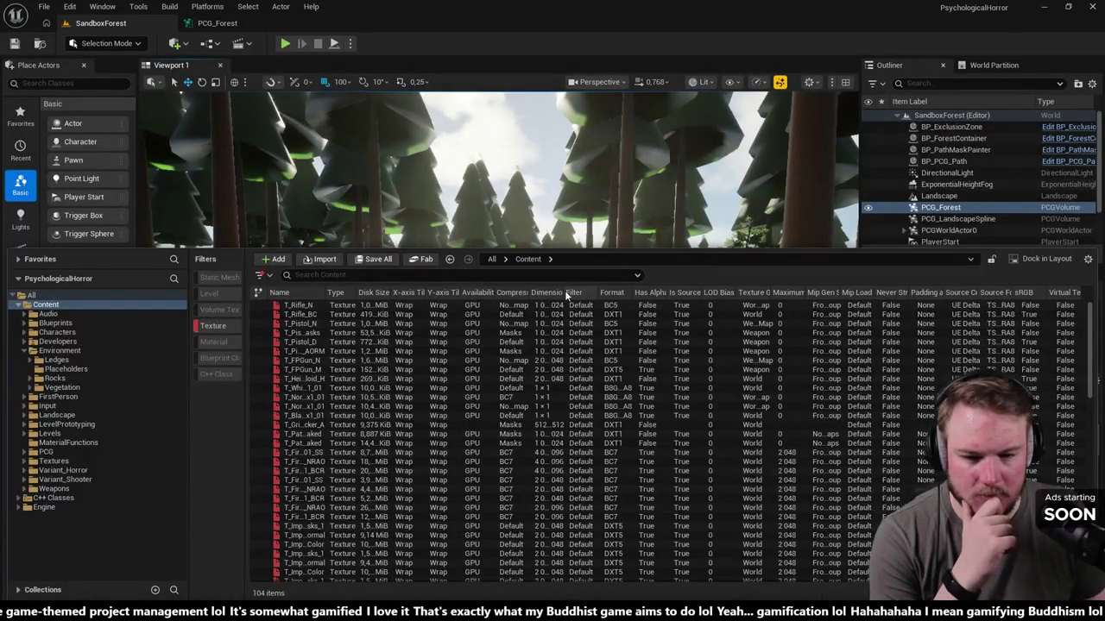
pyautogui.moveTo(566, 293); pyautogui.dragTo(643, 293)
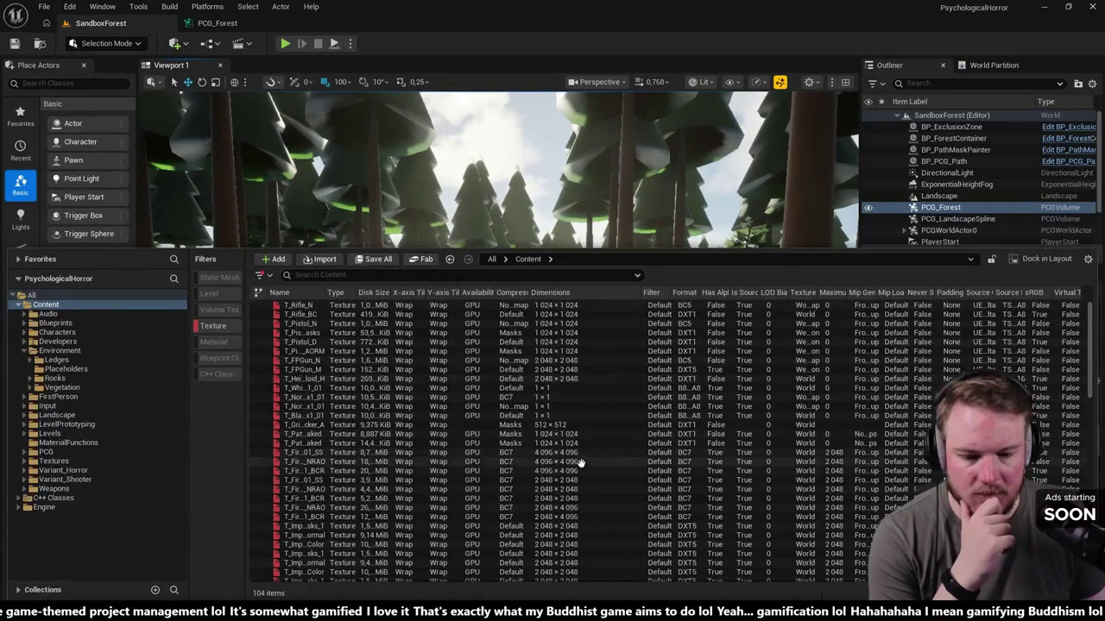
pyautogui.scroll(-5, 575, 432)
pyautogui.scroll(-5, 575, 429)
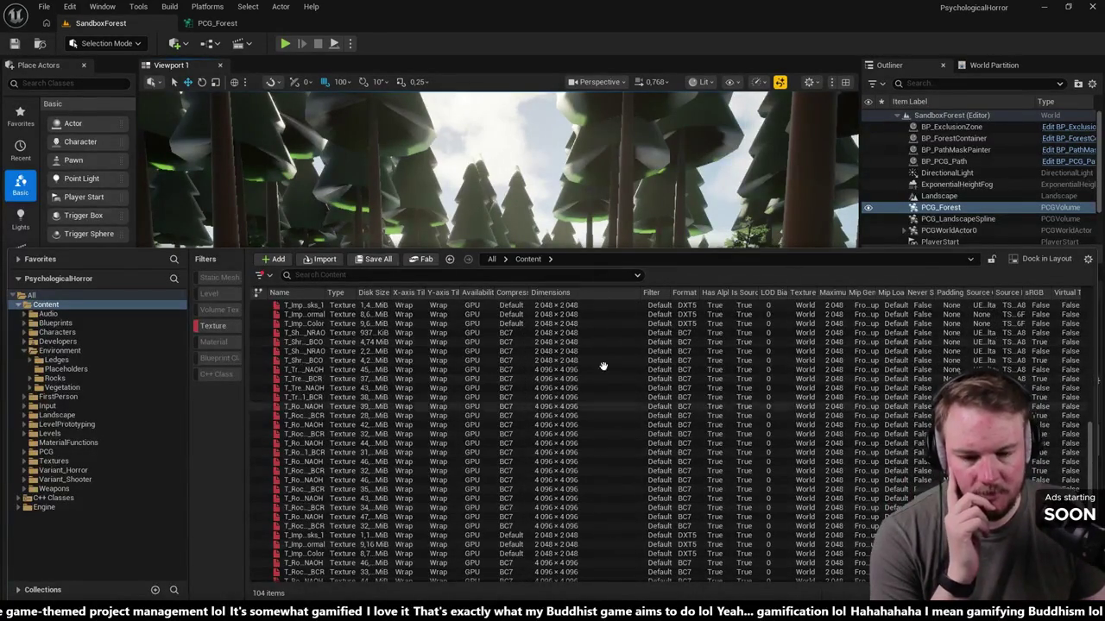
pyautogui.moveTo(609, 486)
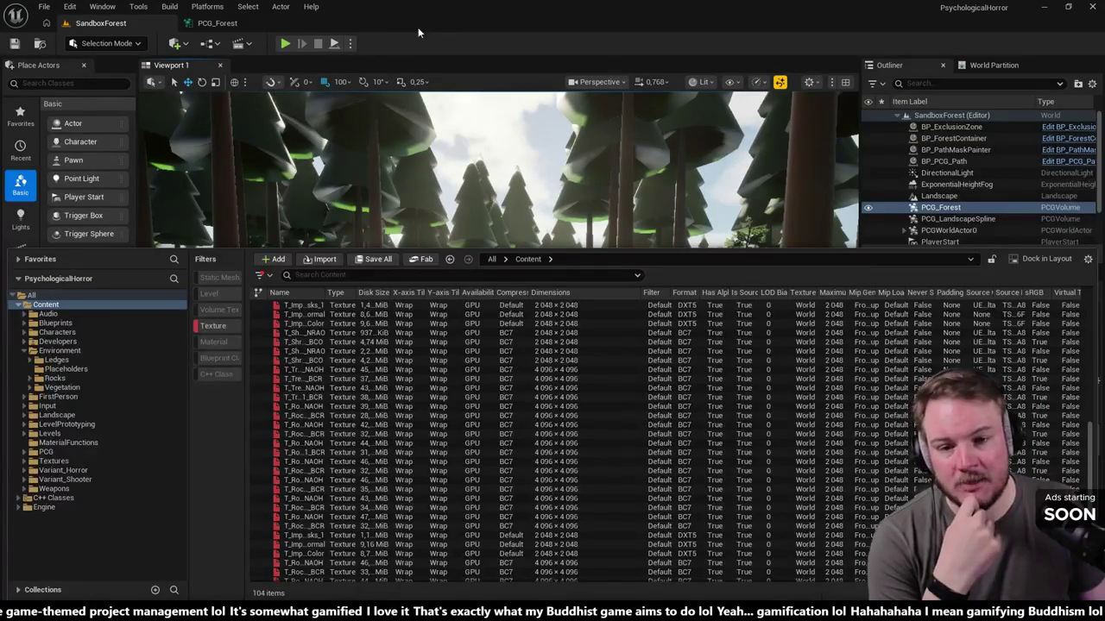
pyautogui.click(373, 189)
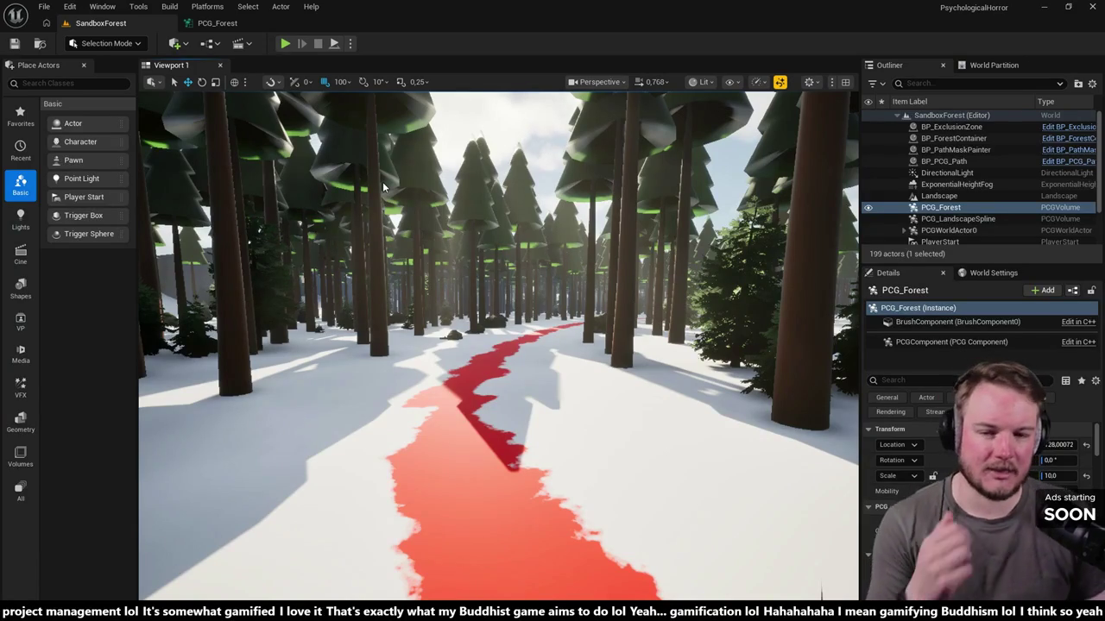
# - Look over the PCG_Forest graph nodes, return to SandboxForest, then switch to HacknPlan
pyautogui.click(217, 22)
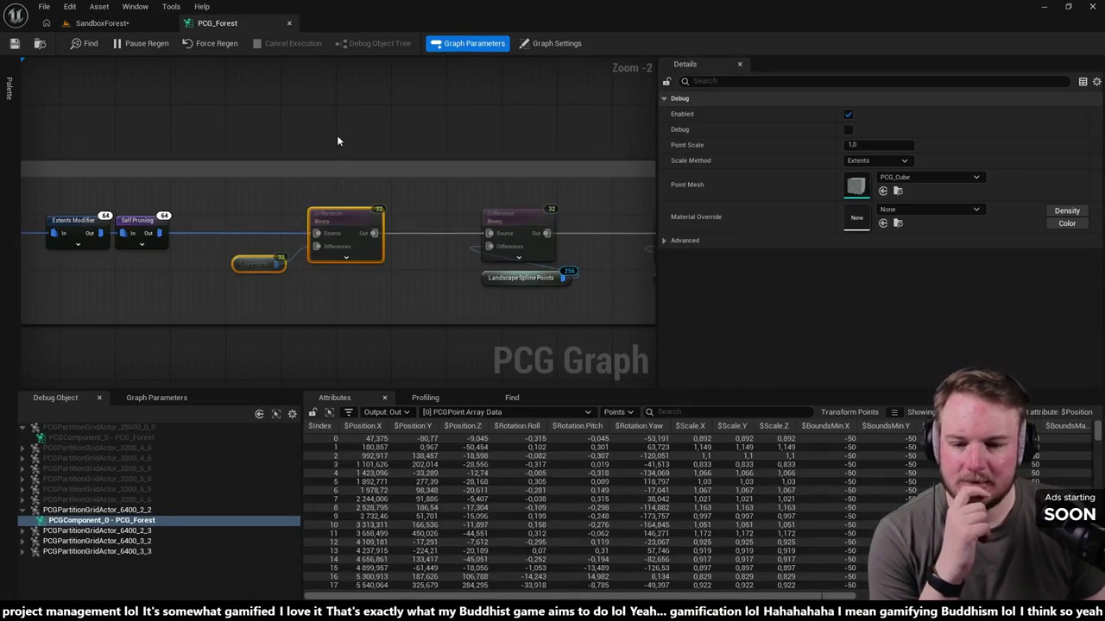
pyautogui.scroll(-3, 336, 138)
pyautogui.moveTo(233, 161)
pyautogui.mouseDown()
pyautogui.moveTo(230, 182)
pyautogui.moveTo(382, 217)
pyautogui.mouseUp()
pyautogui.click(102, 22)
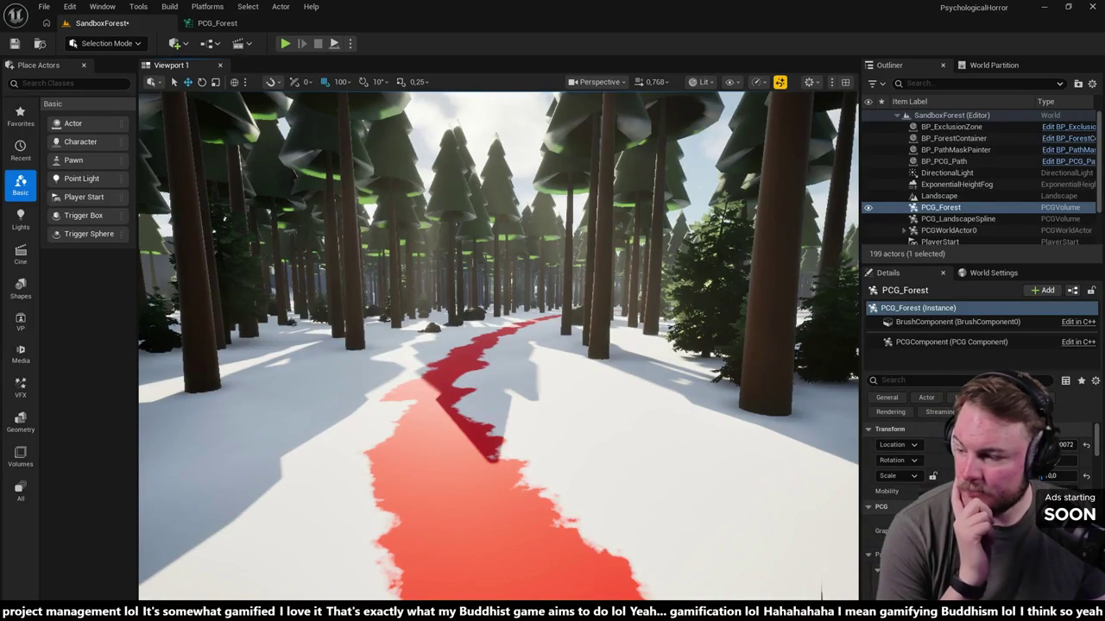
pyautogui.hotkey('alt', 'Tab')
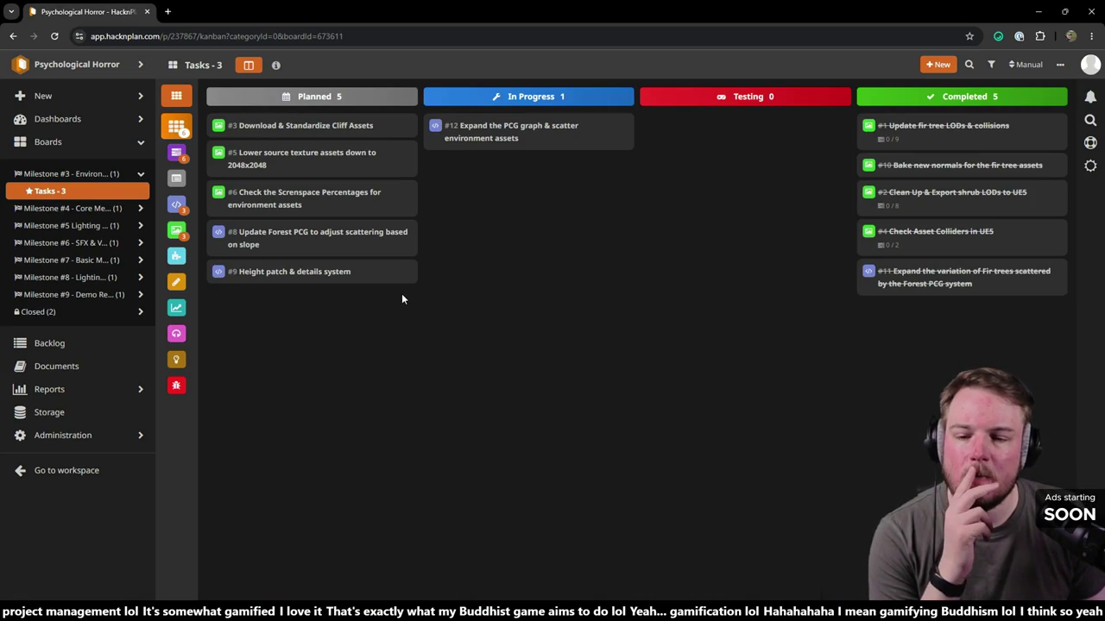
# - Bring up the Tasks - 3 board, with task #12 alone In Progress
pyautogui.moveTo(390, 275)
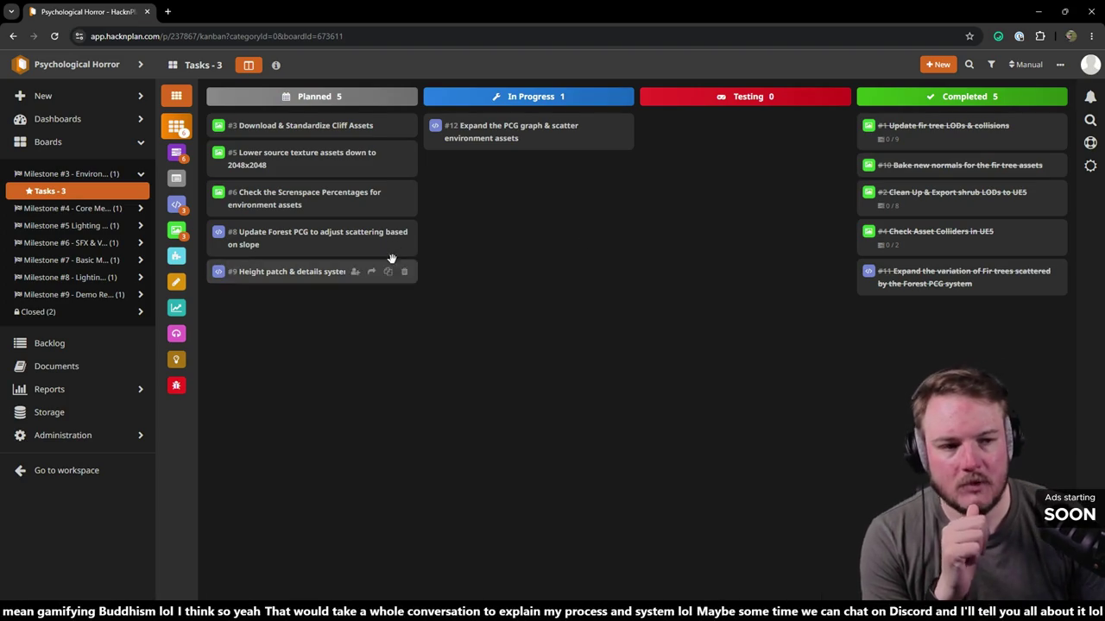
pyautogui.click(1040, 17)
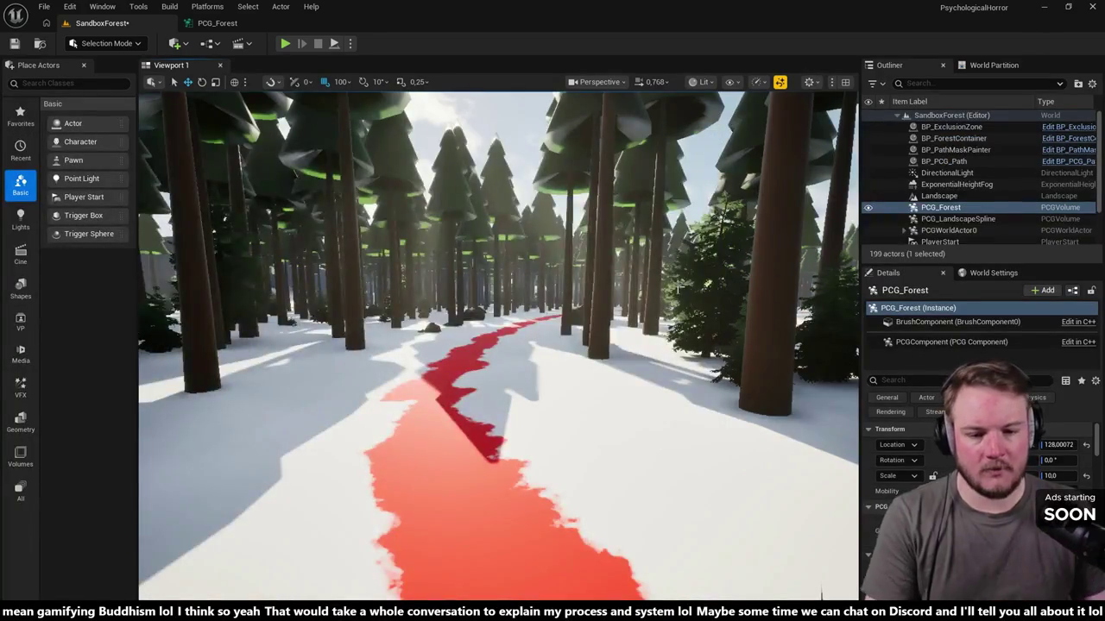
pyautogui.press('w')
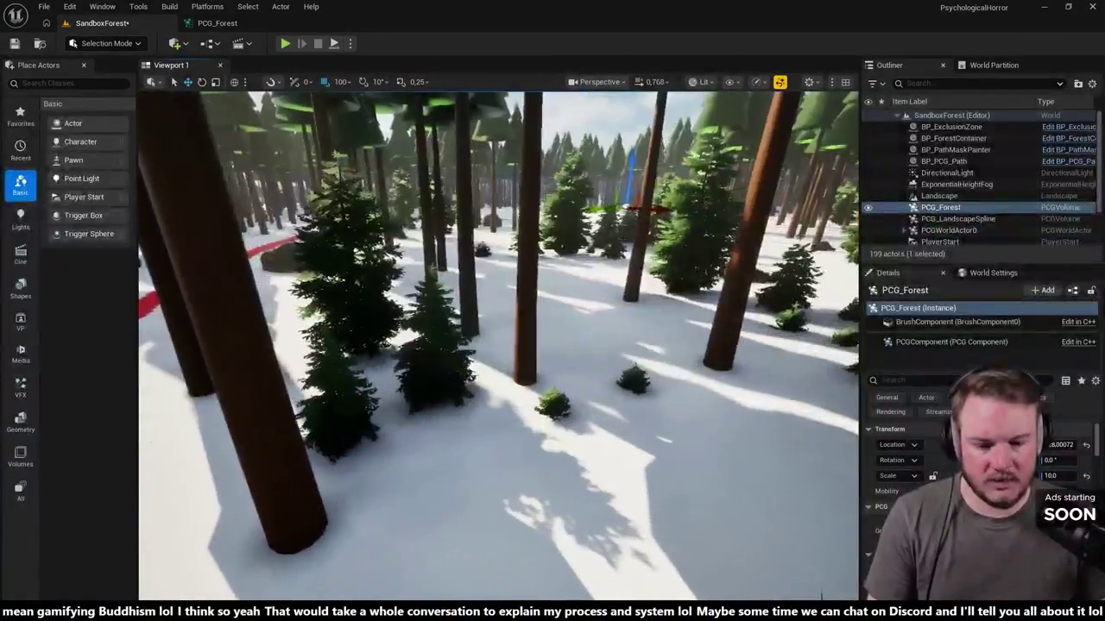
pyautogui.press('w')
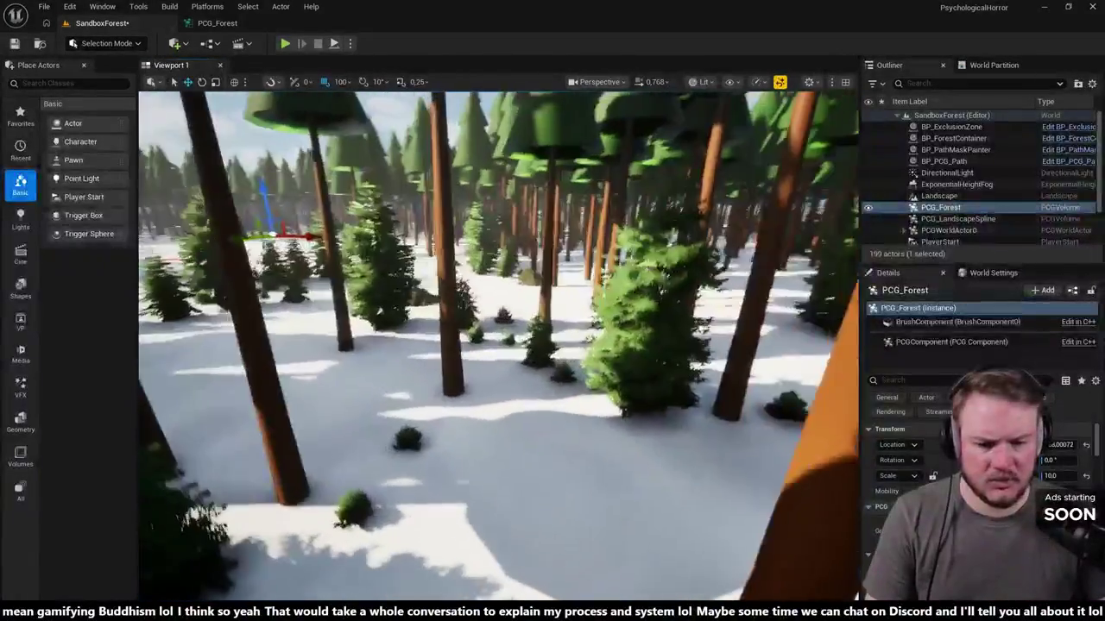
pyautogui.press('w')
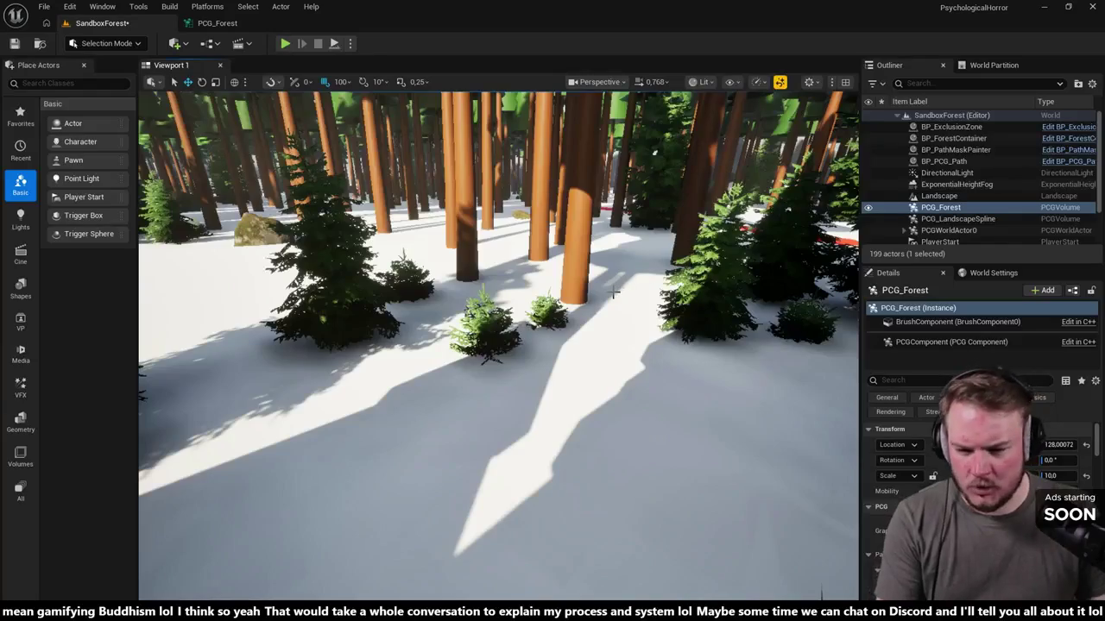
pyautogui.press('w')
pyautogui.press('w')
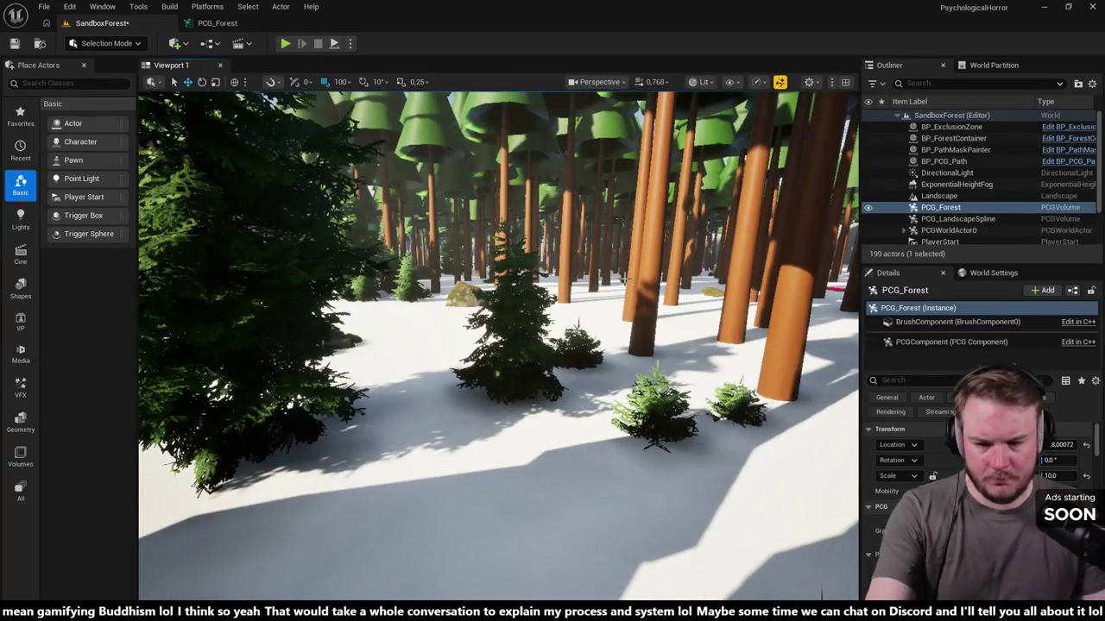
pyautogui.press('w')
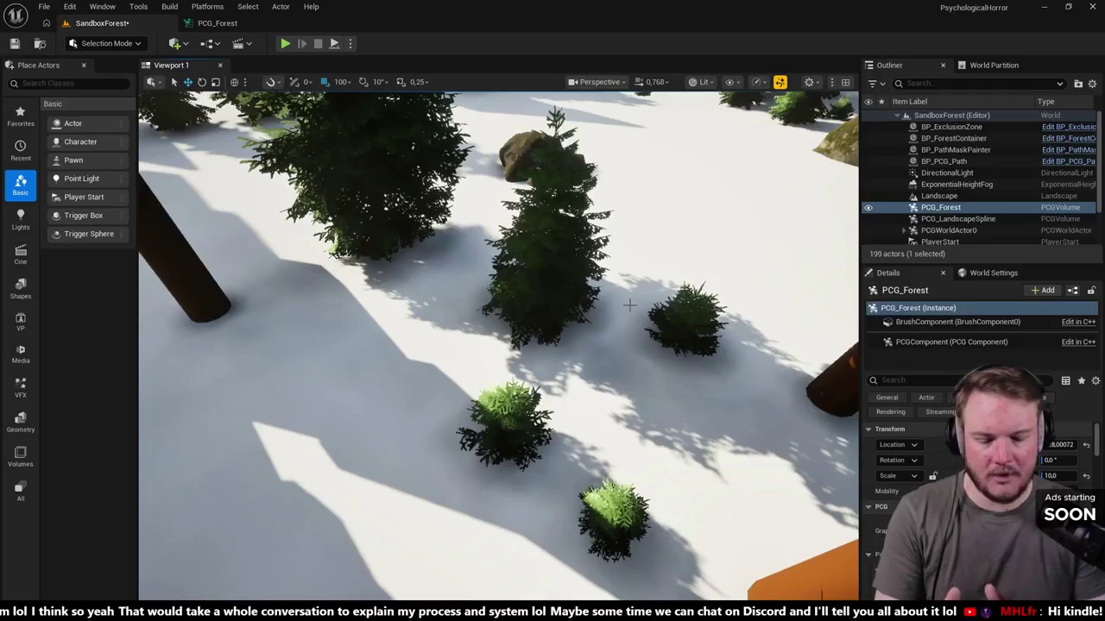
pyautogui.press('w')
pyautogui.press('s')
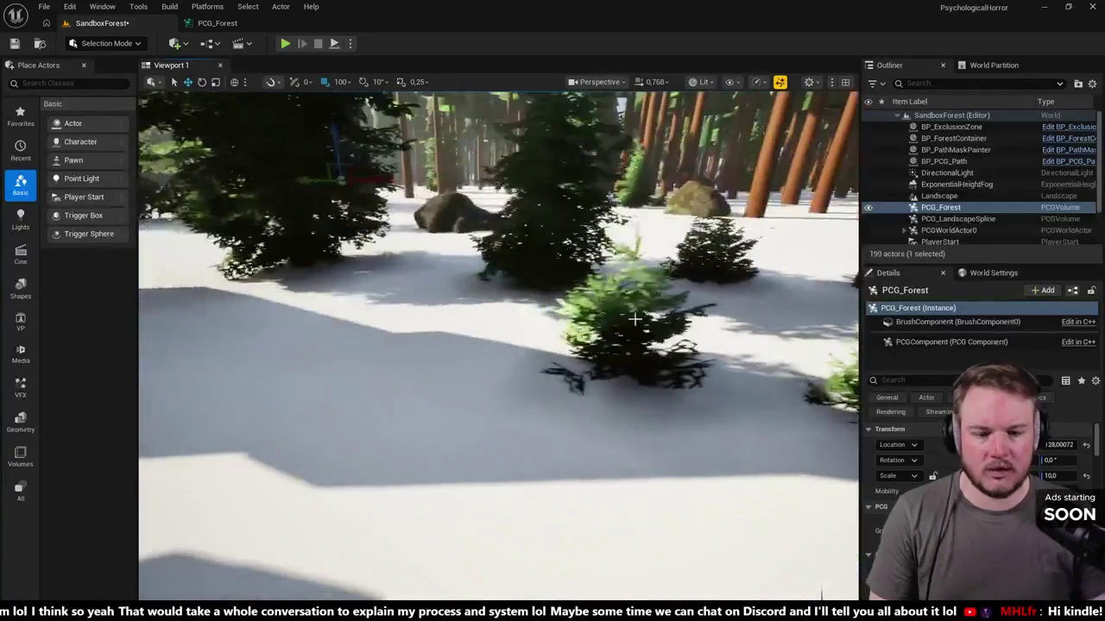
pyautogui.press('w')
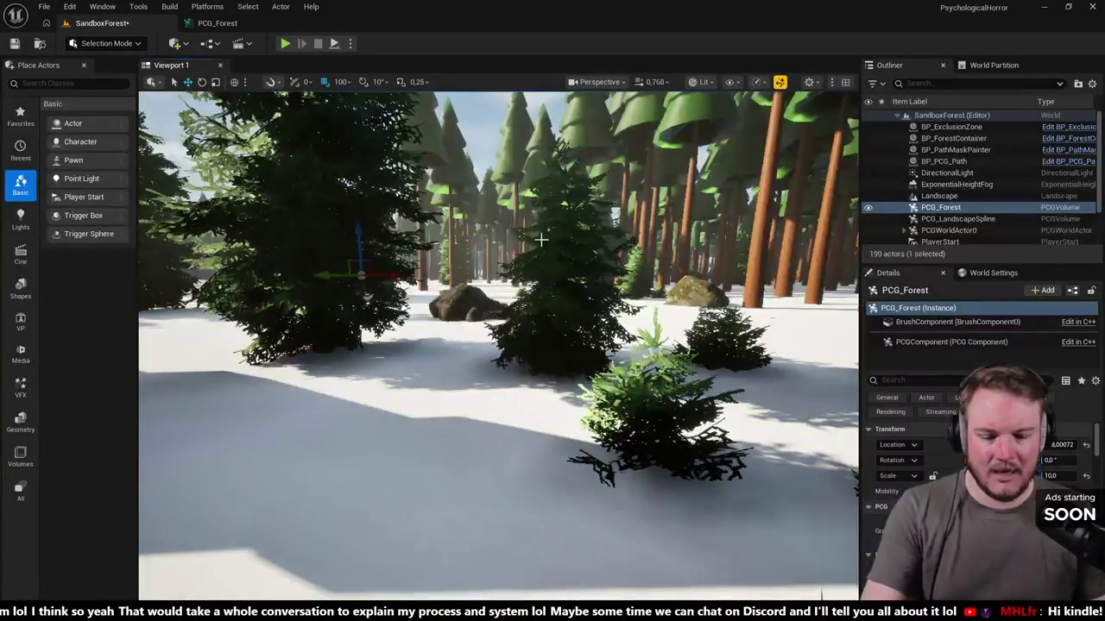
pyautogui.press('w')
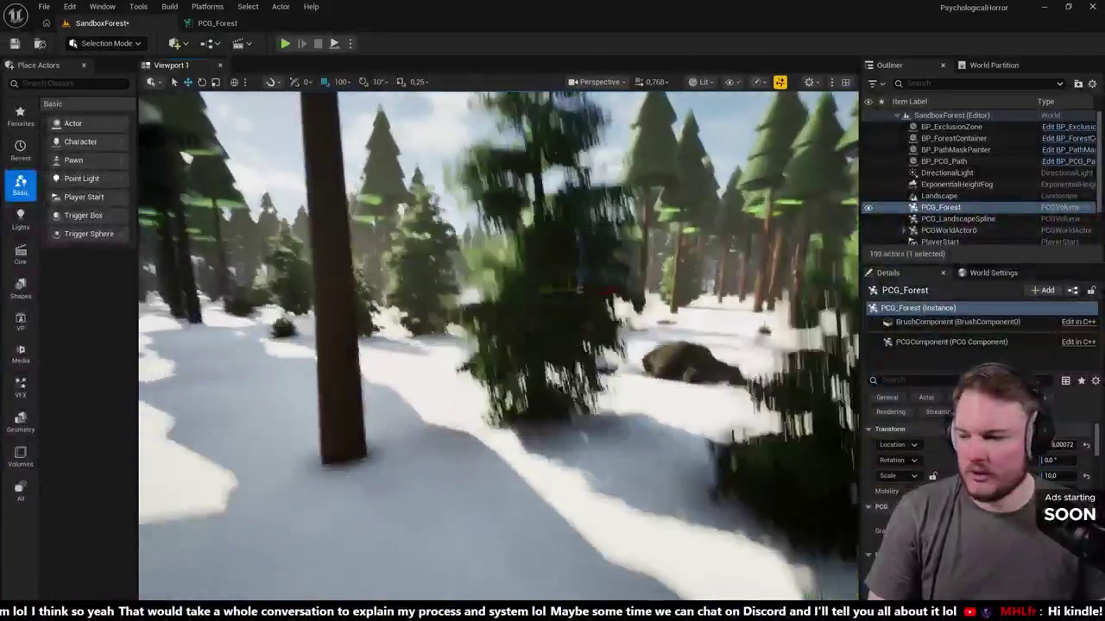
pyautogui.press('w')
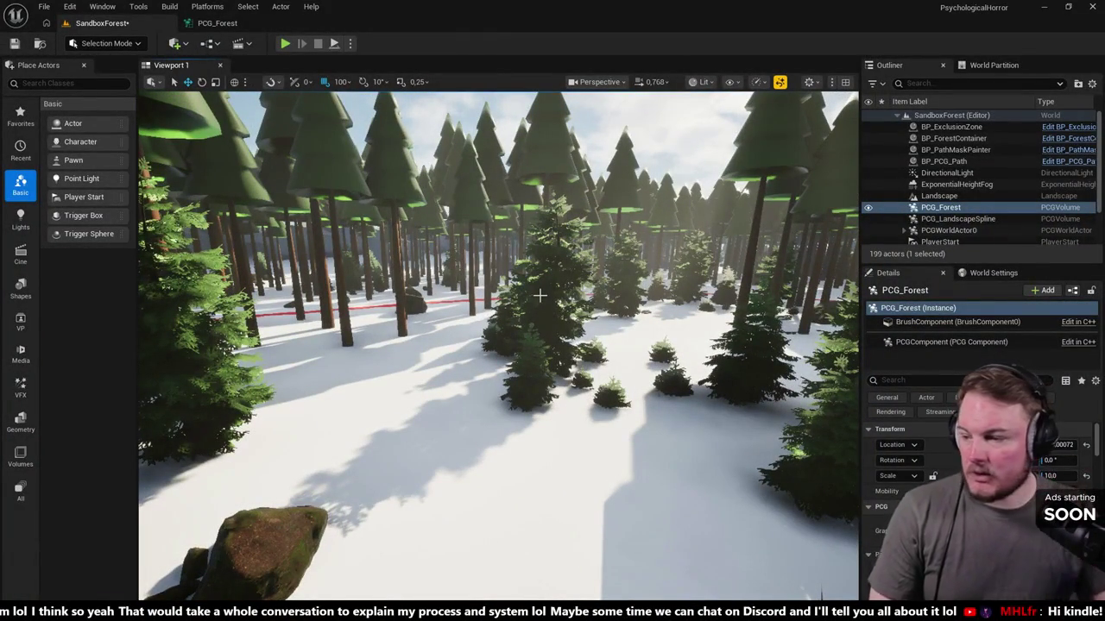
pyautogui.press('w')
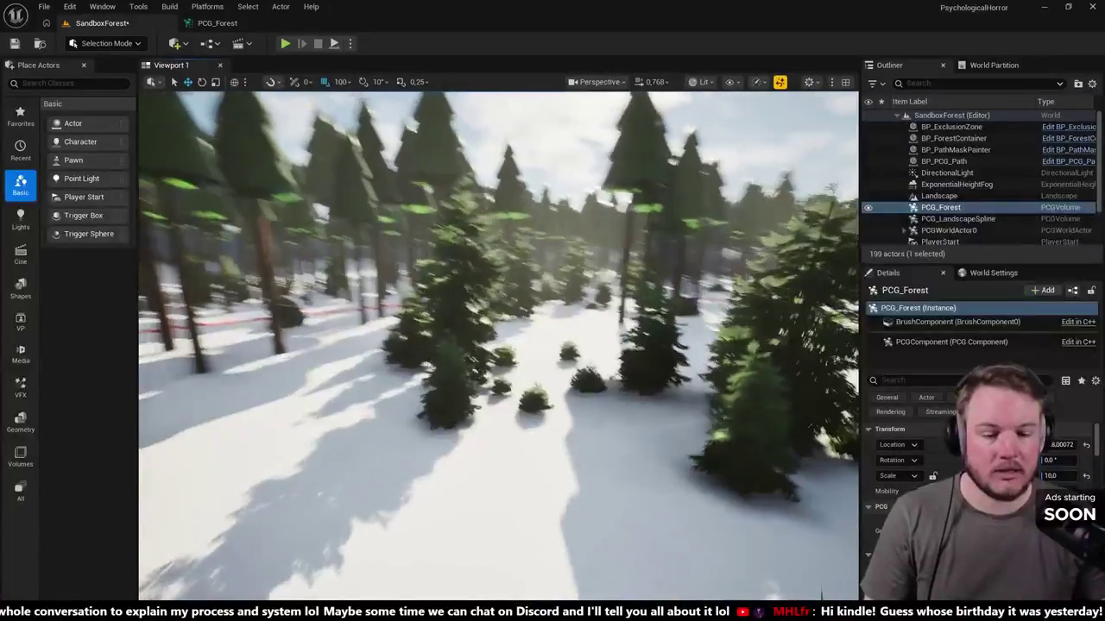
pyautogui.press('w')
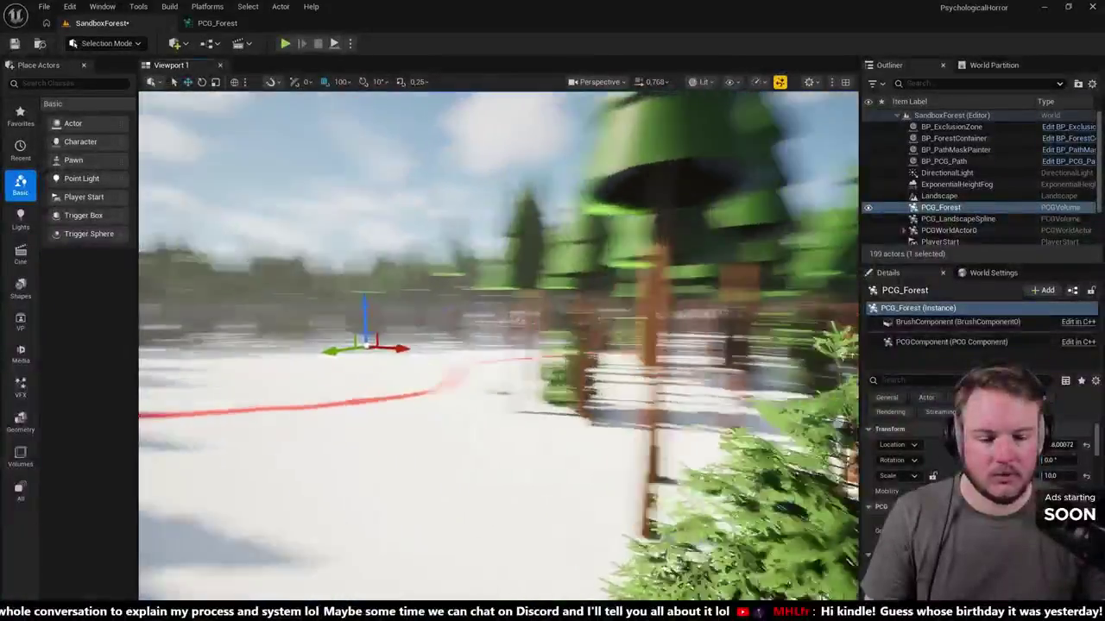
pyautogui.press('w')
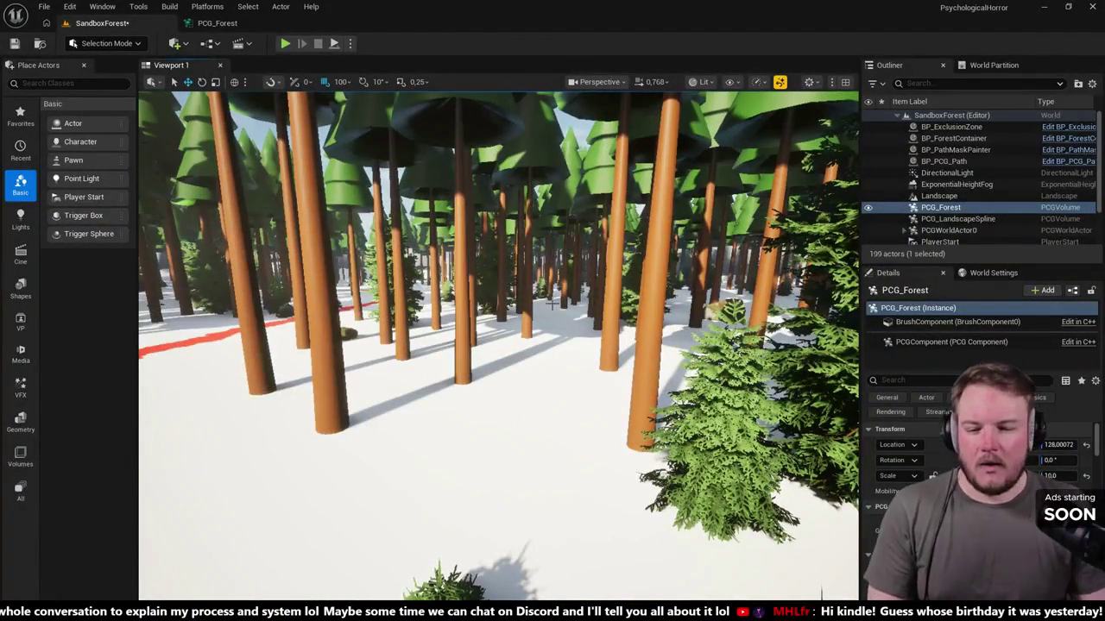
pyautogui.press('w')
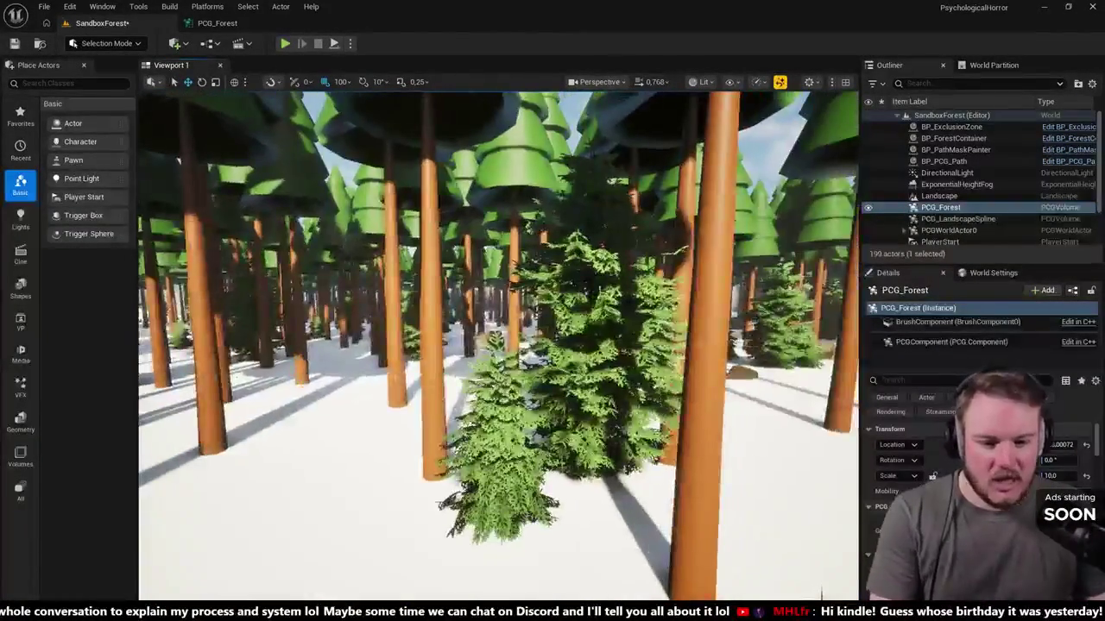
pyautogui.press('w')
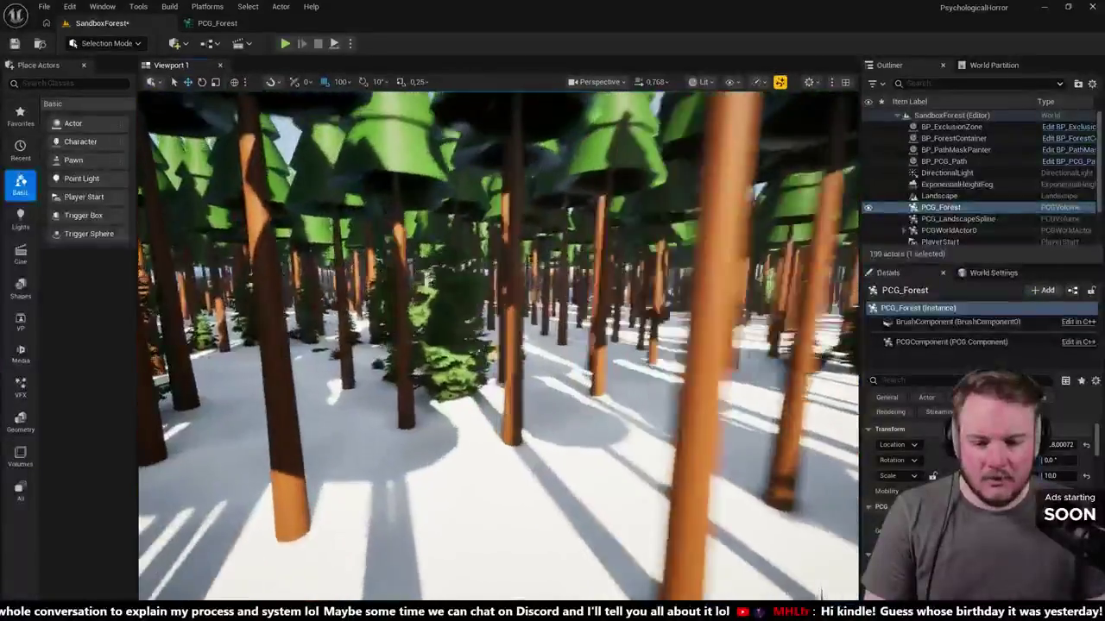
pyautogui.press('w')
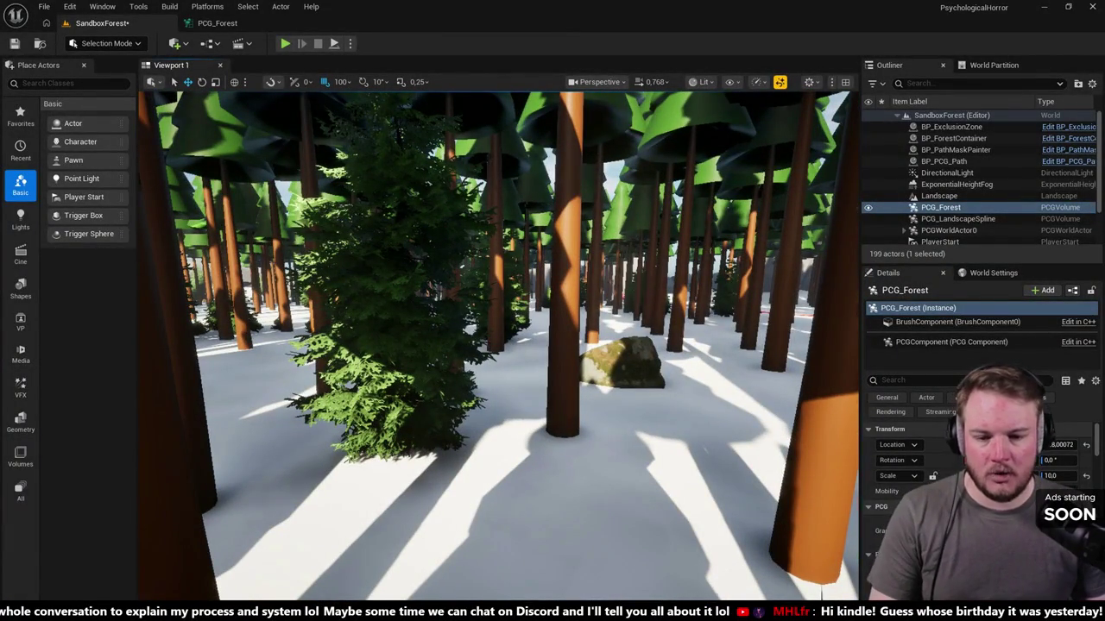
pyautogui.press('w')
pyautogui.press('w')
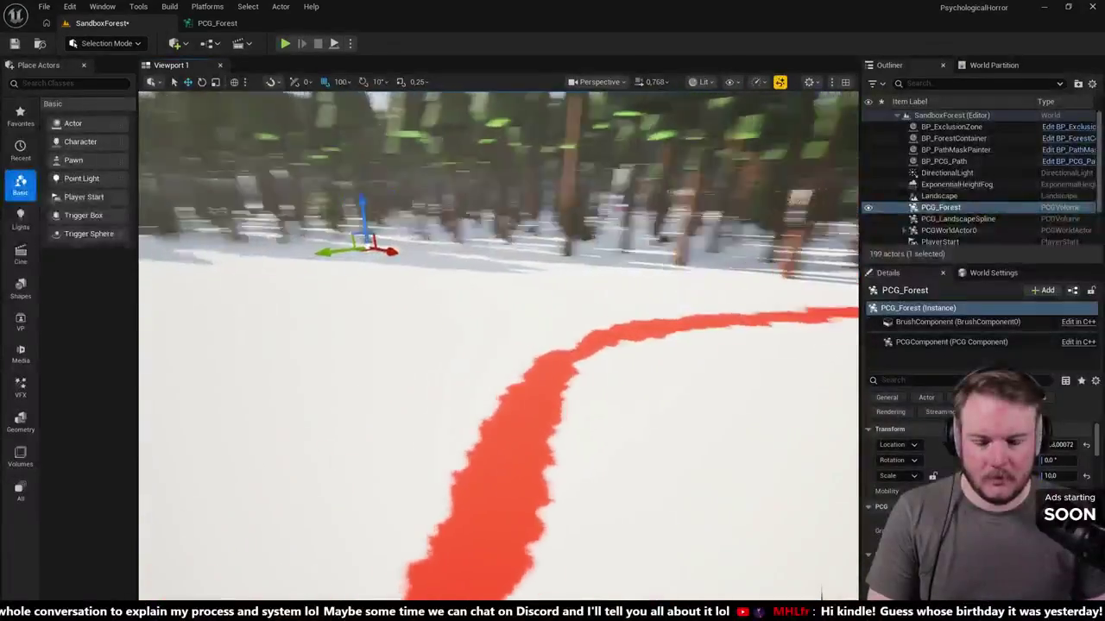
pyautogui.press('w')
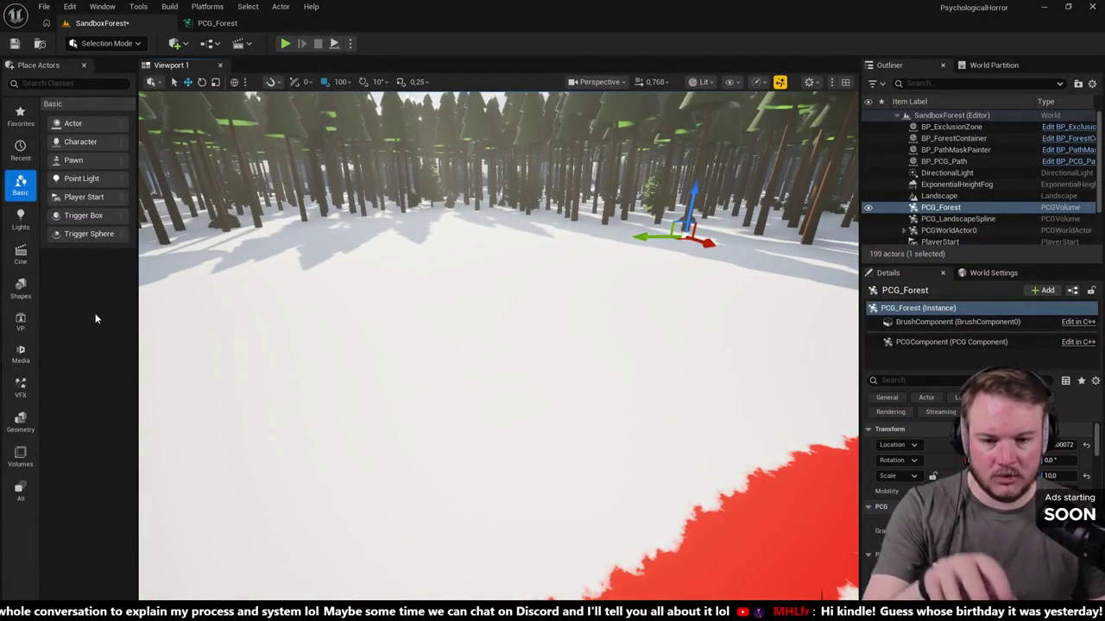
pyautogui.press('w')
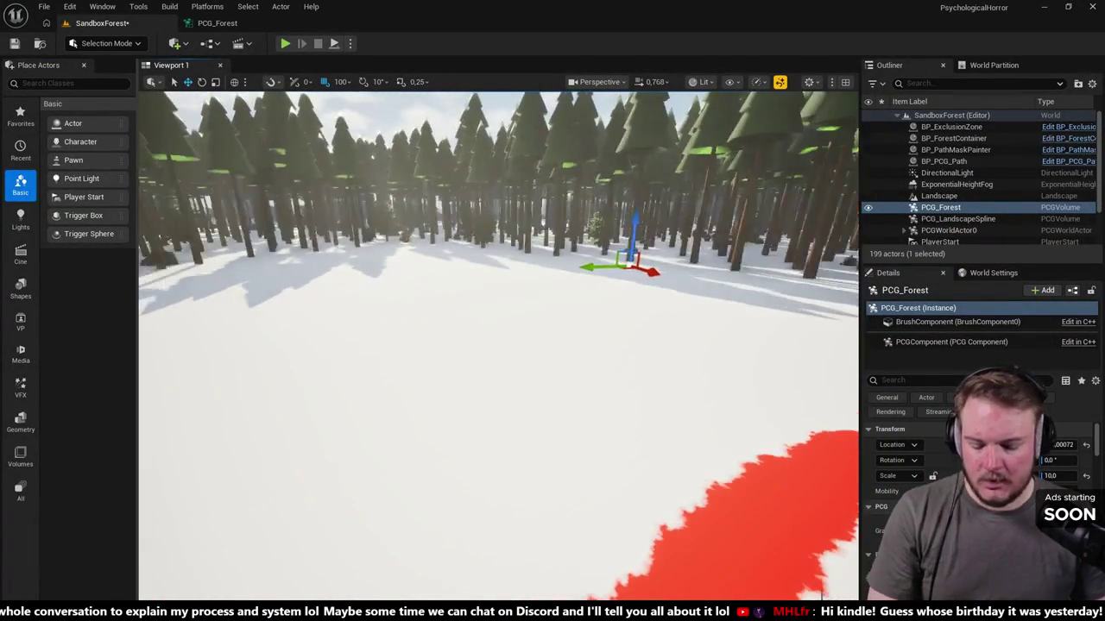
pyautogui.scroll(3, 498, 345)
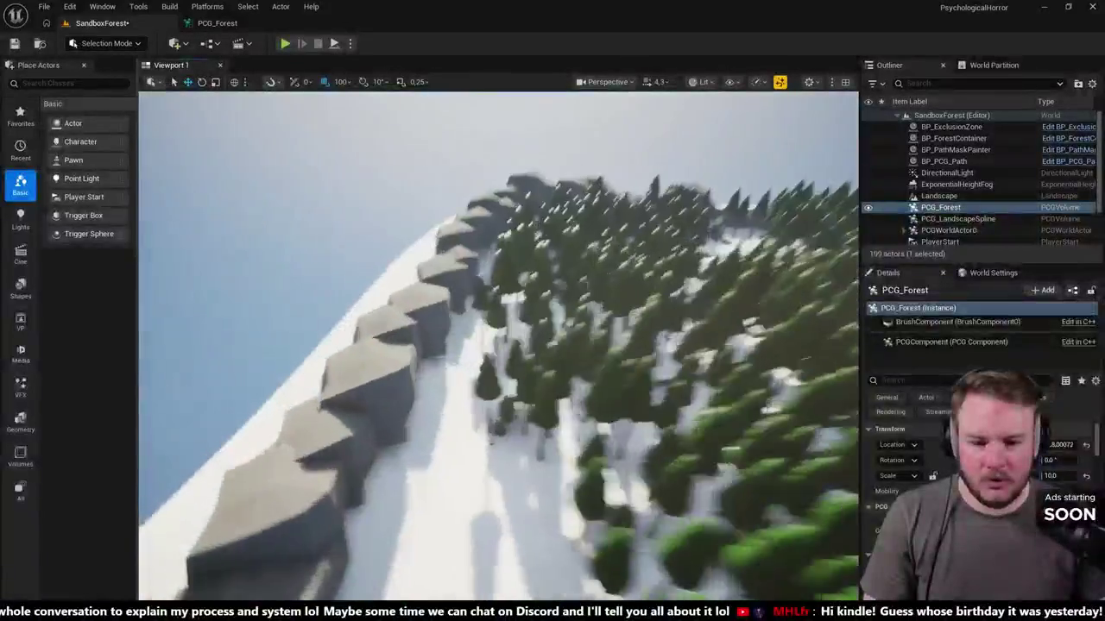
pyautogui.scroll(-2, 498, 345)
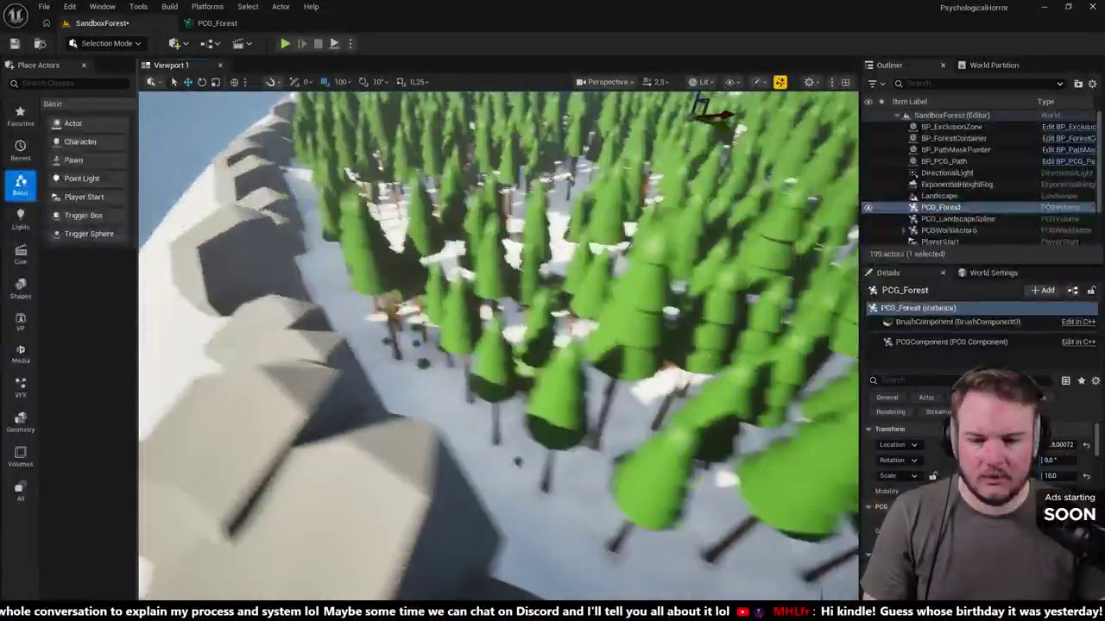
pyautogui.scroll(2, 498, 345)
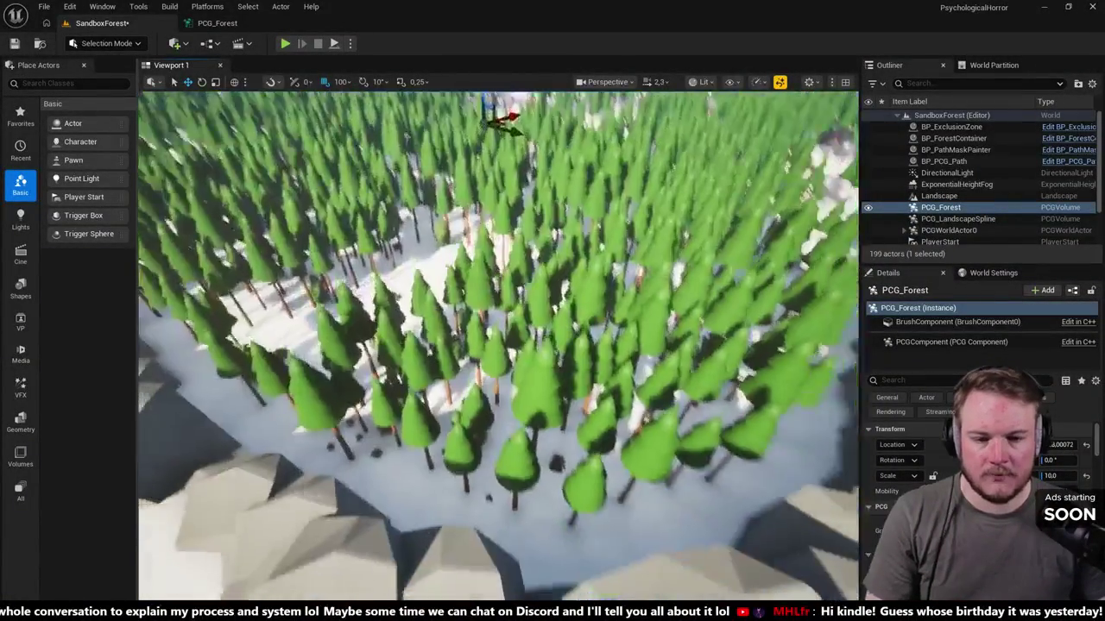
pyautogui.scroll(2, 210, 302)
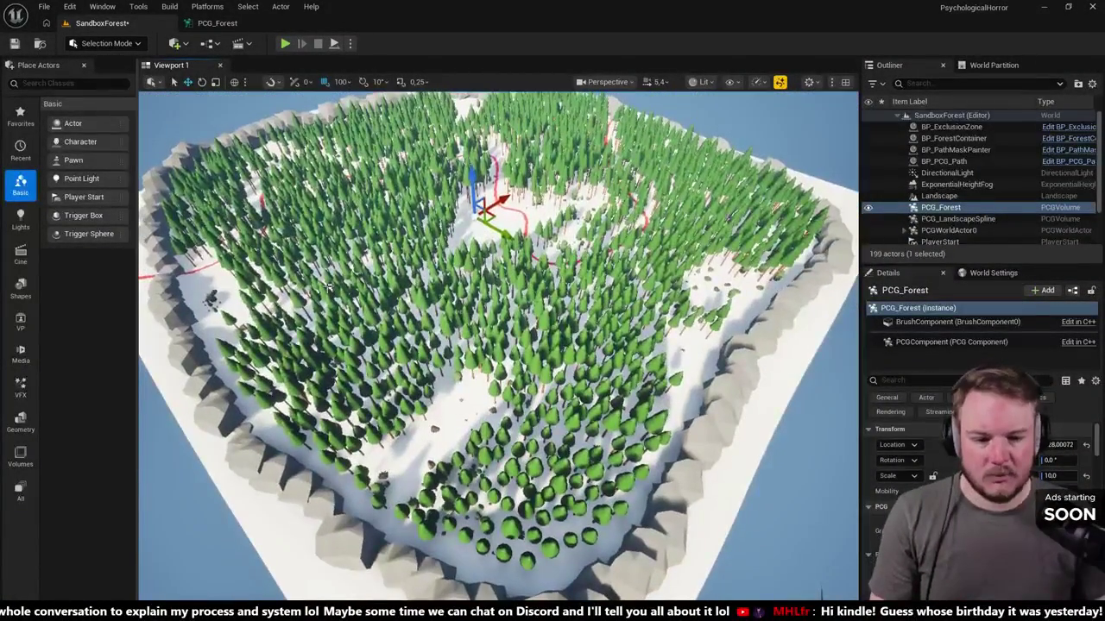
pyautogui.scroll(1, 403, 282)
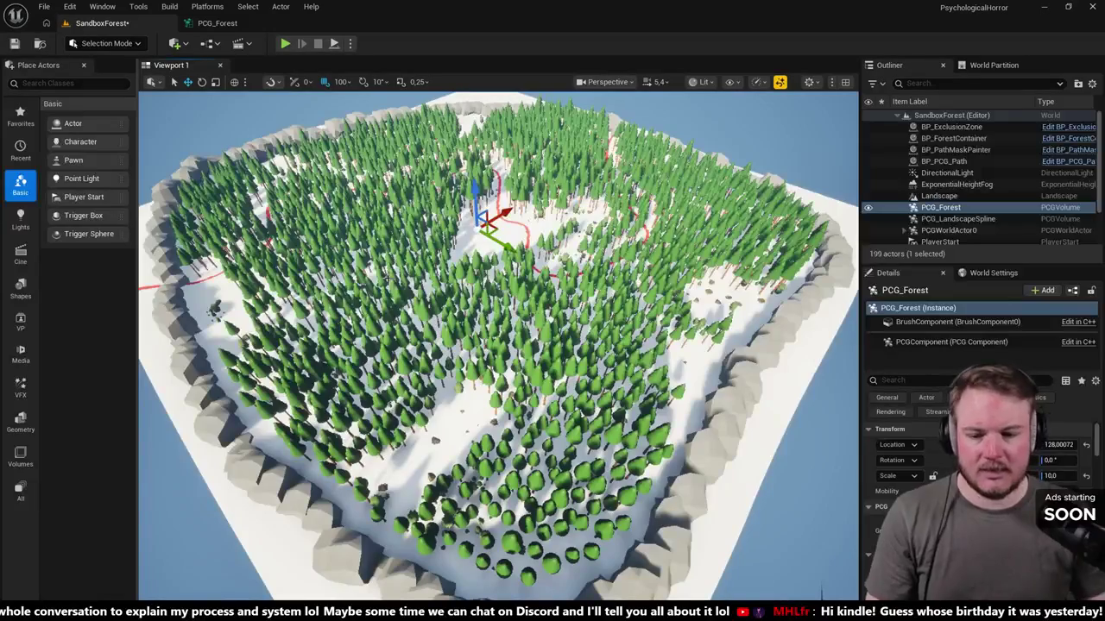
pyautogui.doubleClick(939, 196)
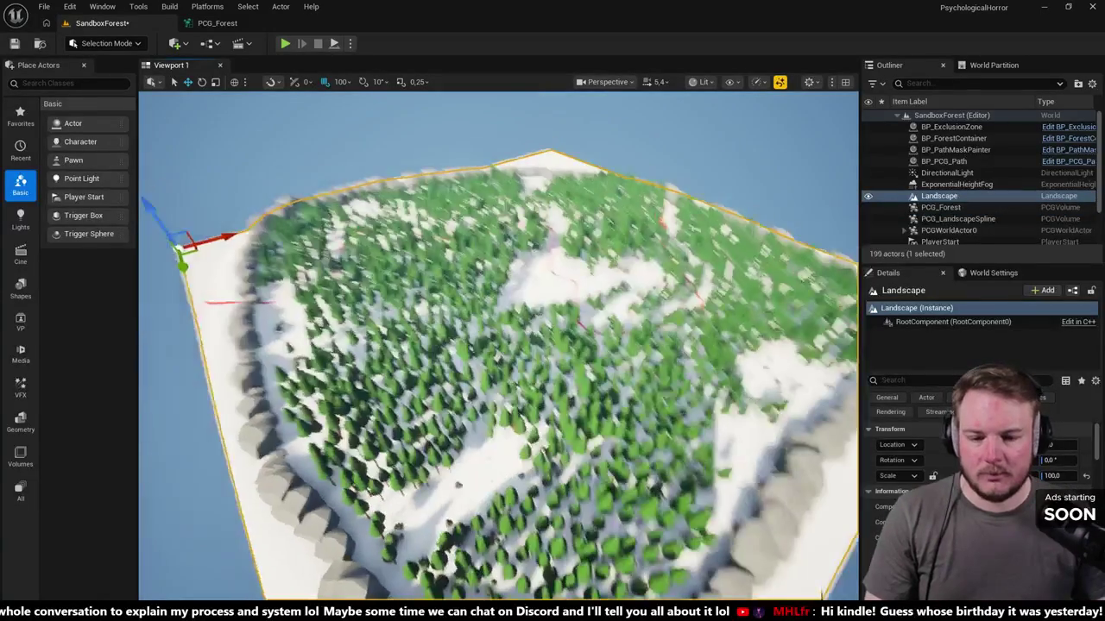
pyautogui.press('w')
pyautogui.scroll(-3, 498, 345)
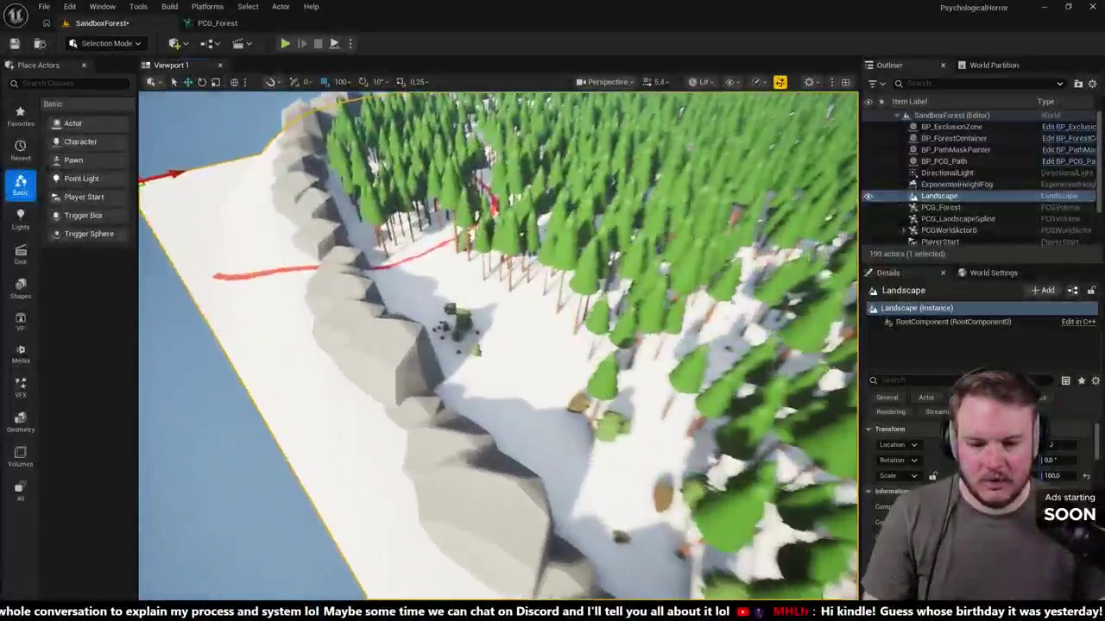
pyautogui.press('s')
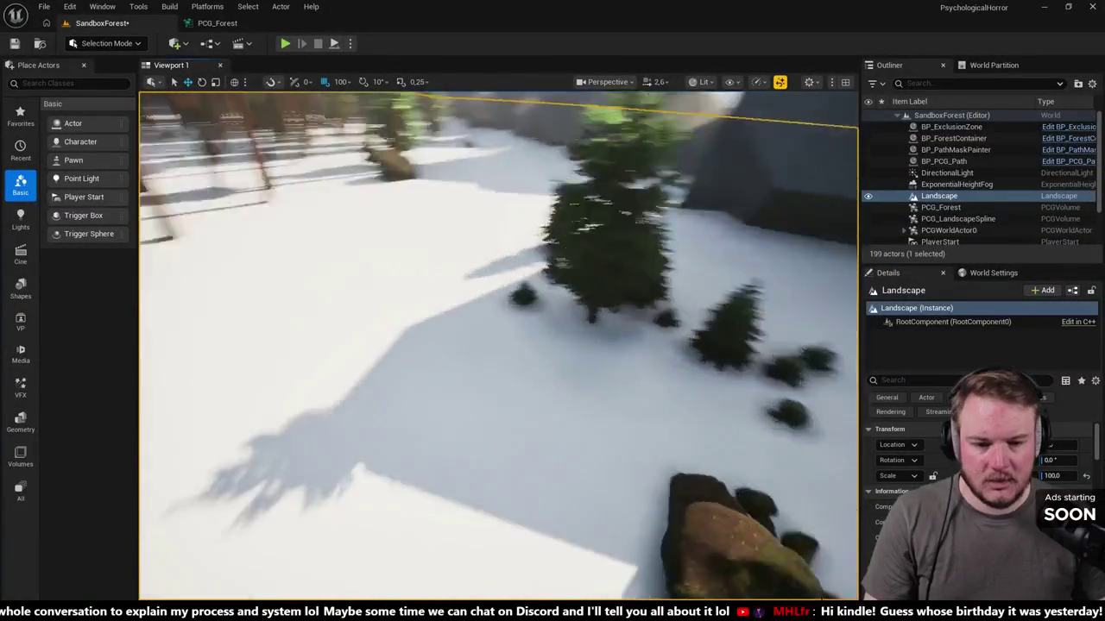
pyautogui.press('e')
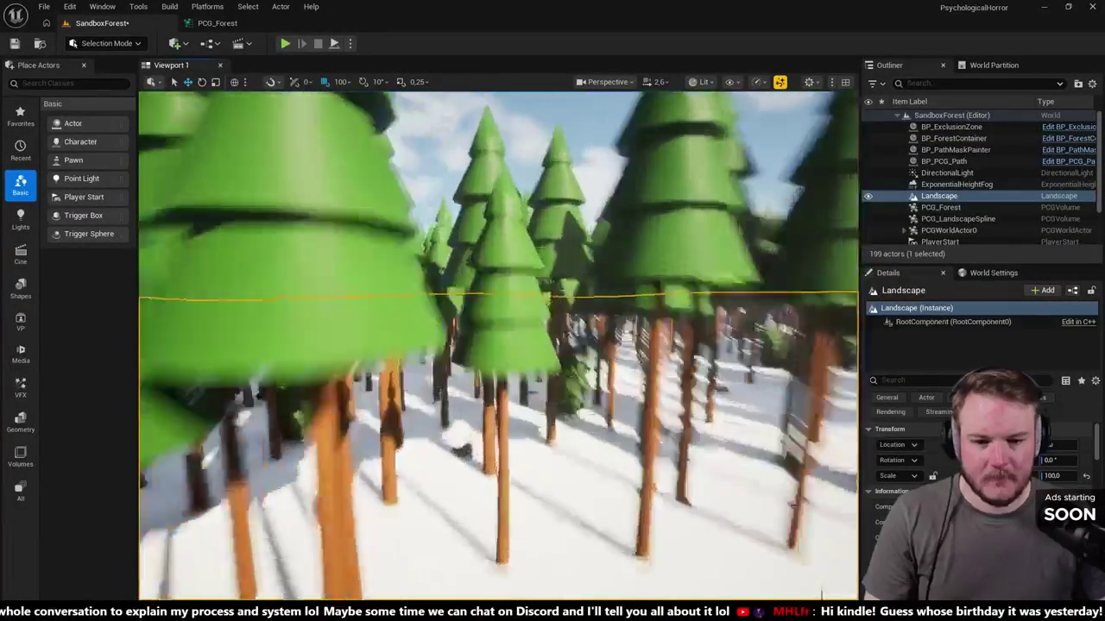
pyautogui.press('q')
pyautogui.press('w')
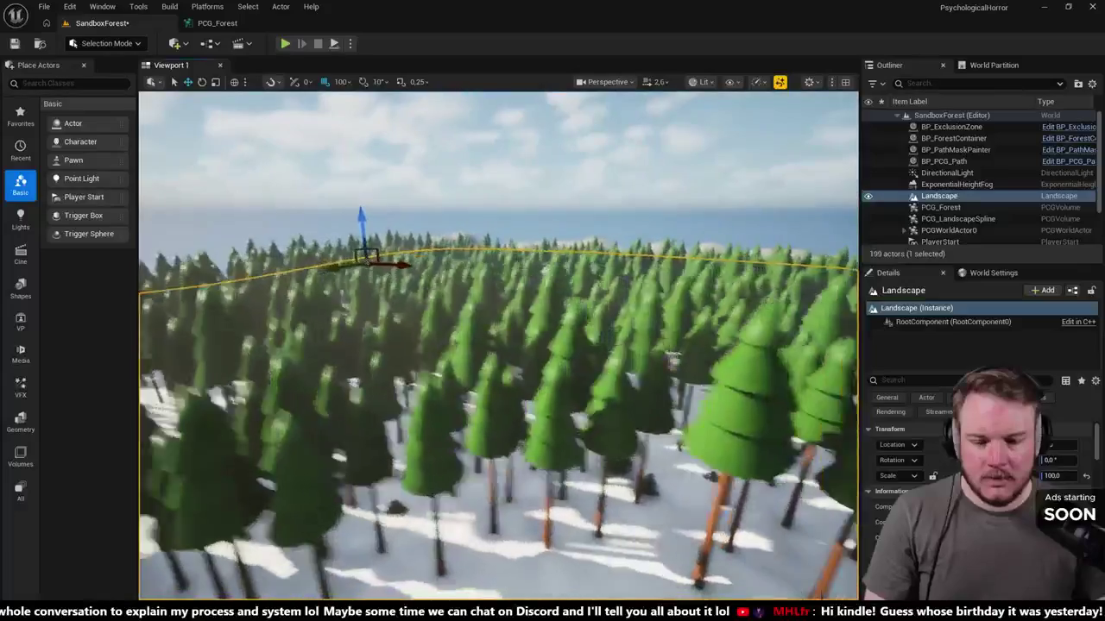
pyautogui.press('s')
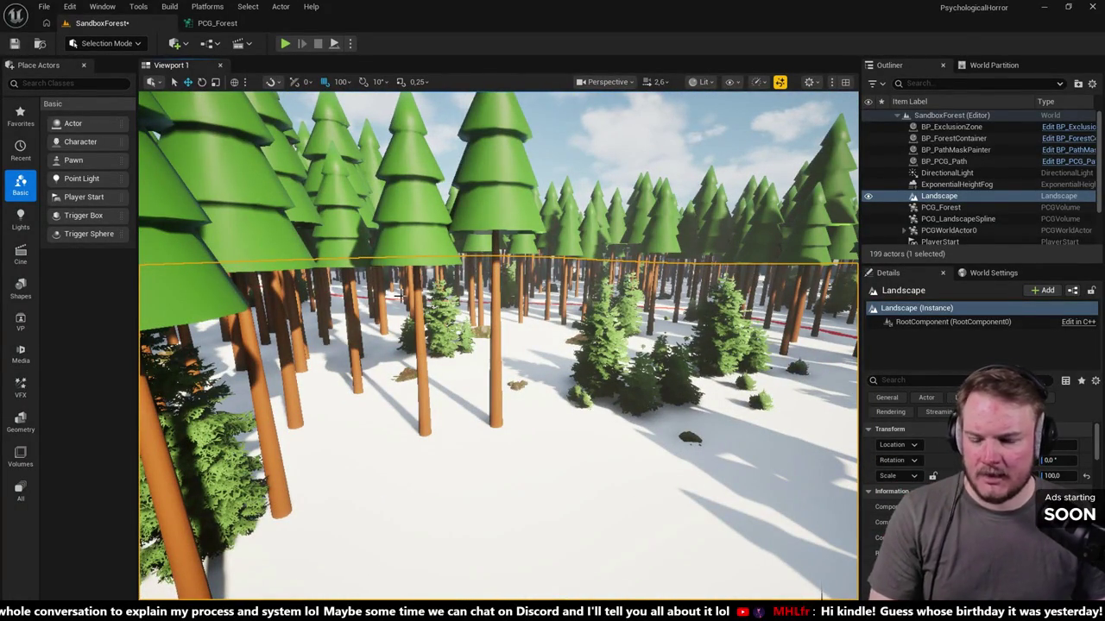
pyautogui.press('s')
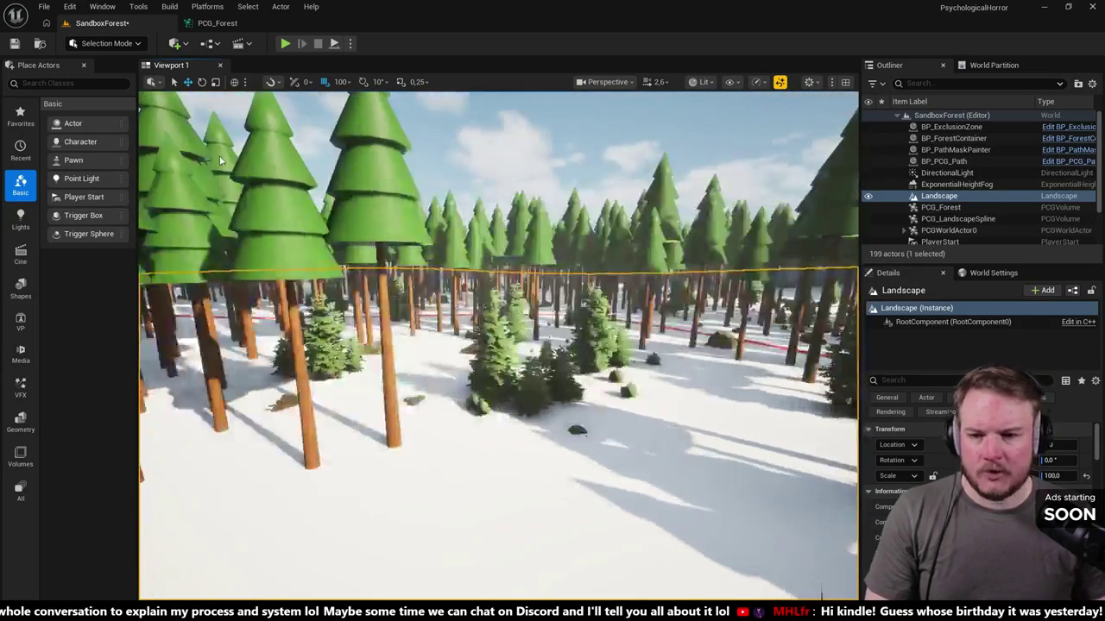
pyautogui.click(207, 23)
# - Pan and zoom out the PCG_Forest graph to see all its nodes
pyautogui.moveTo(394, 223); pyautogui.dragTo(432, 322)
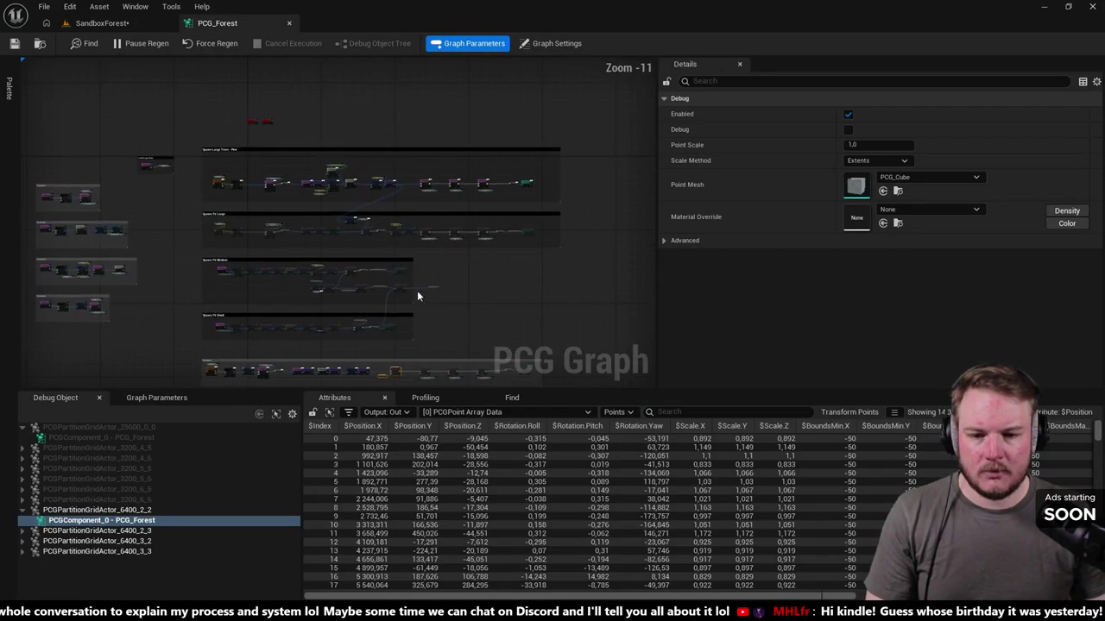
pyautogui.moveTo(337, 237); pyautogui.dragTo(564, 245)
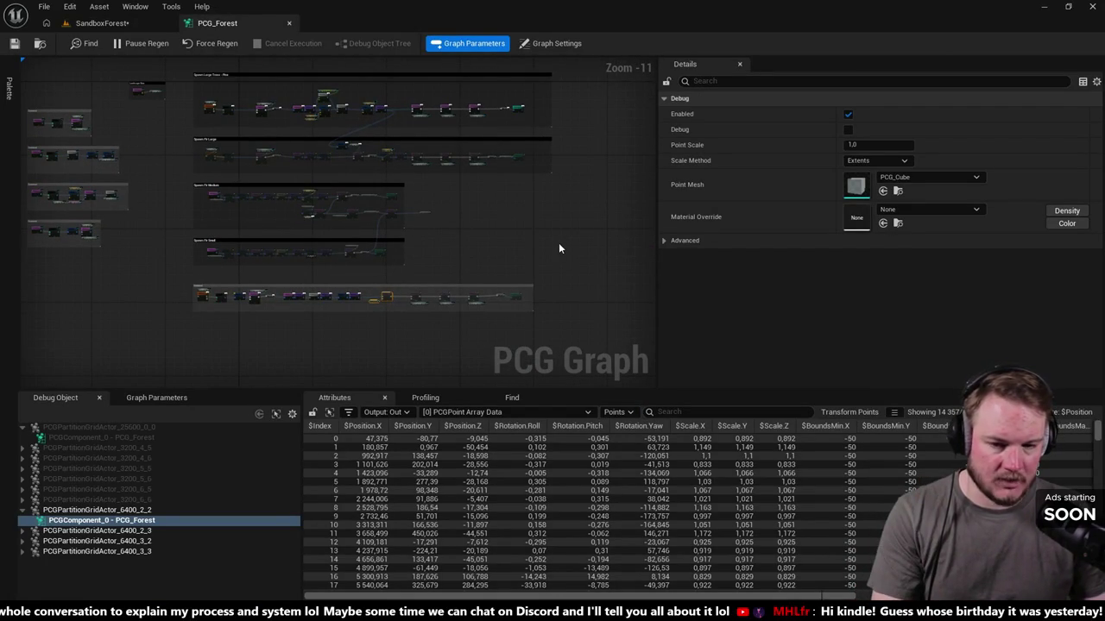
pyautogui.moveTo(558, 249); pyautogui.dragTo(483, 173)
pyautogui.scroll(-1, 392, 128)
pyautogui.moveTo(392, 129)
pyautogui.mouseDown()
pyautogui.moveTo(455, 257)
pyautogui.moveTo(424, 216)
pyautogui.mouseUp()
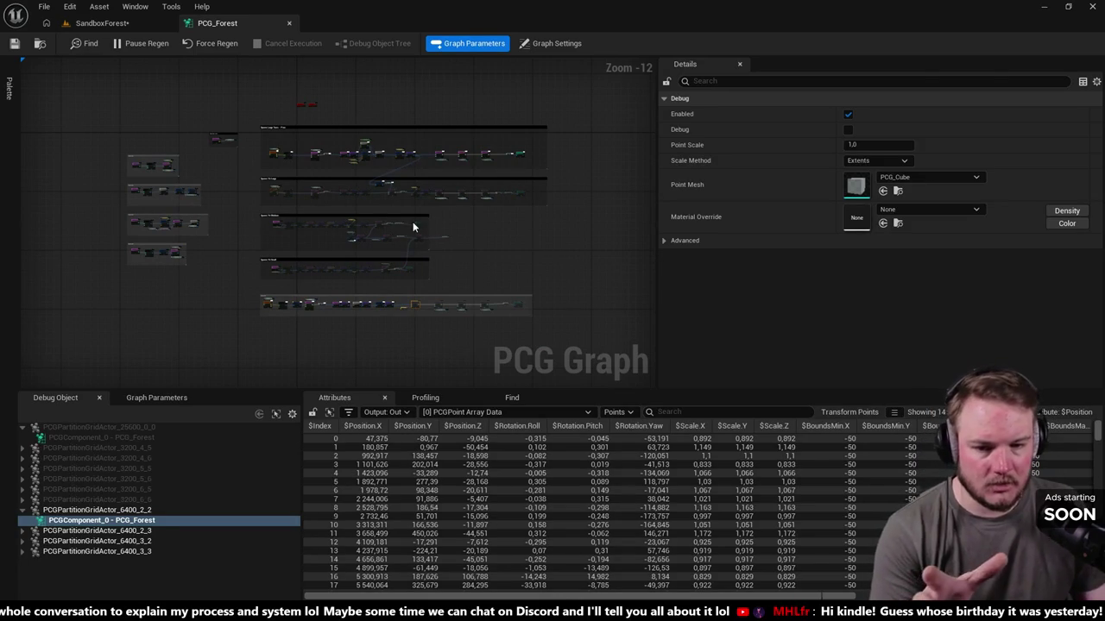
pyautogui.scroll(10, 518, 336)
# - Select the Static Mesh Spawner, expand Mesh Entries Index [0] and edit its Weight field
pyautogui.click(494, 187)
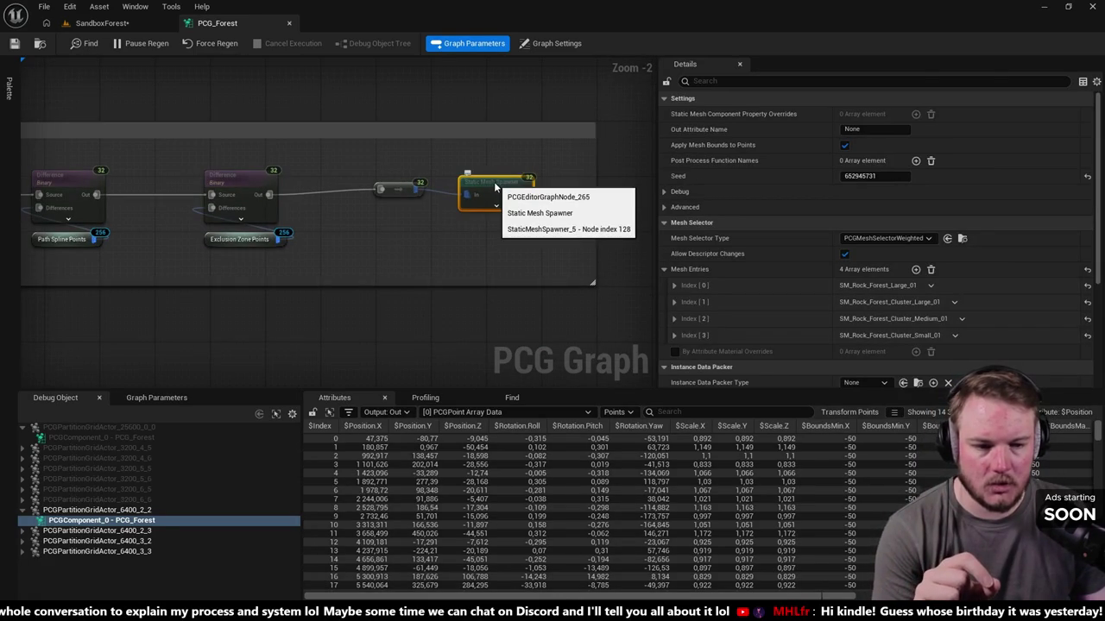
pyautogui.scroll(-3, 818, 259)
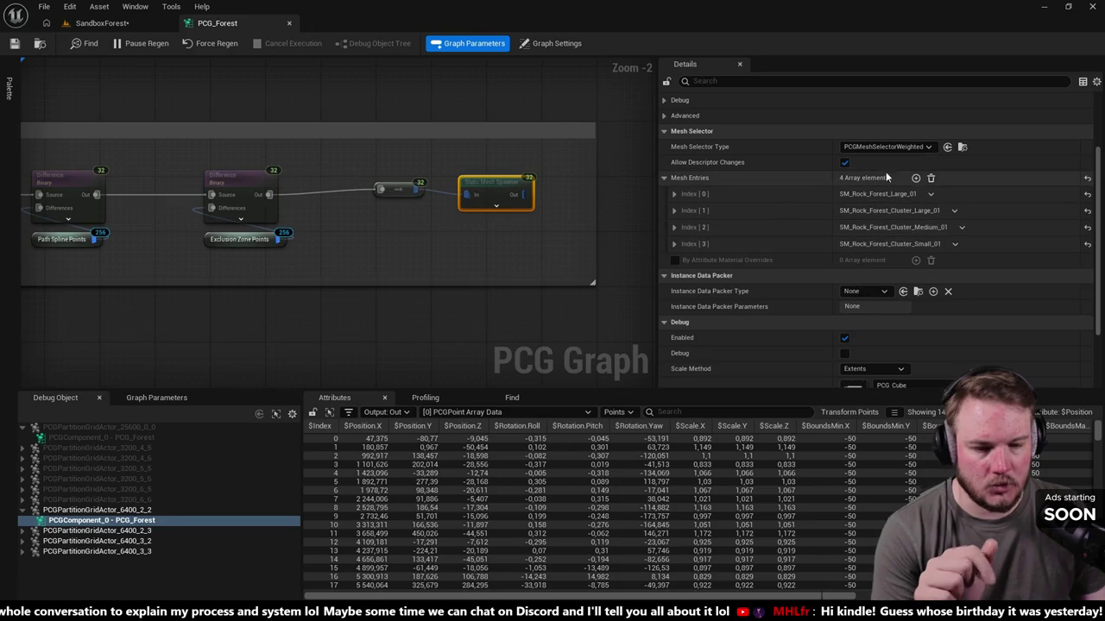
pyautogui.scroll(1, 893, 168)
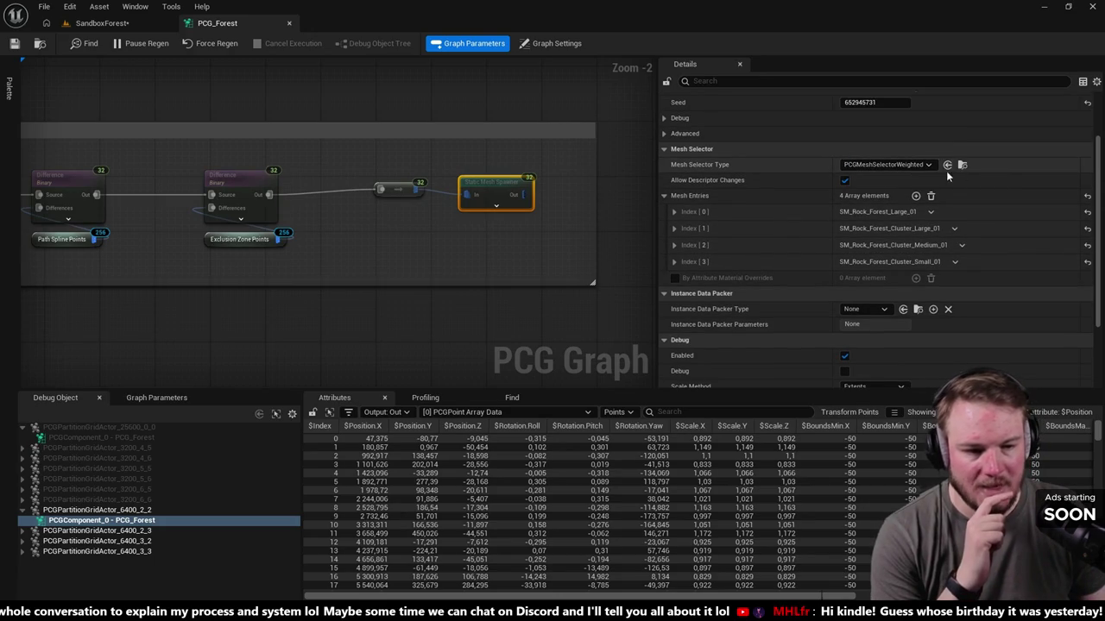
pyautogui.click(776, 212)
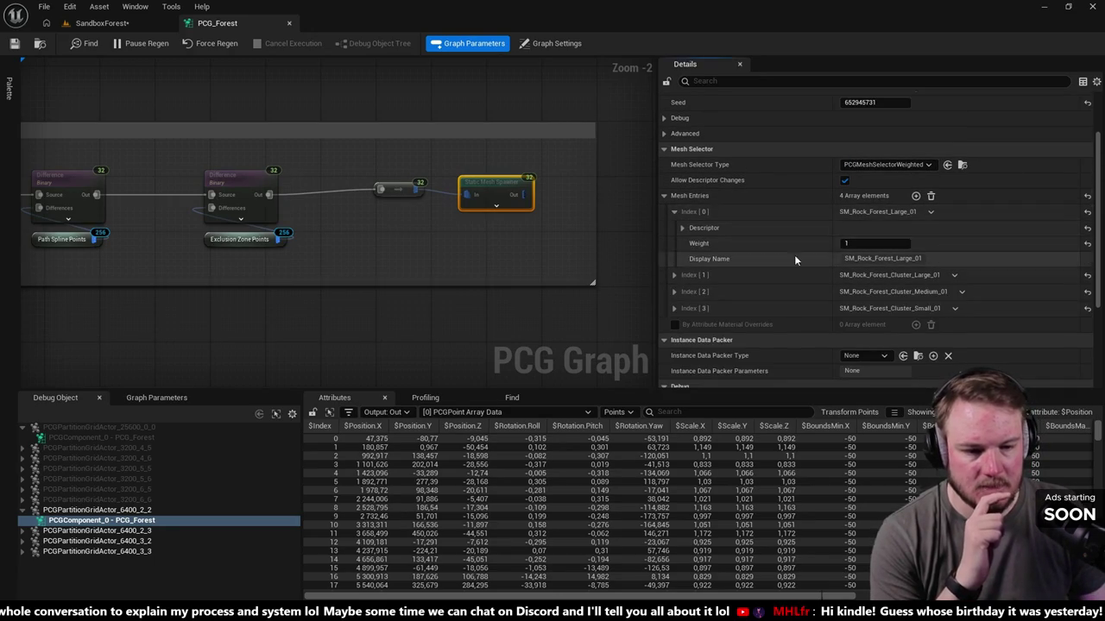
pyautogui.click(846, 245)
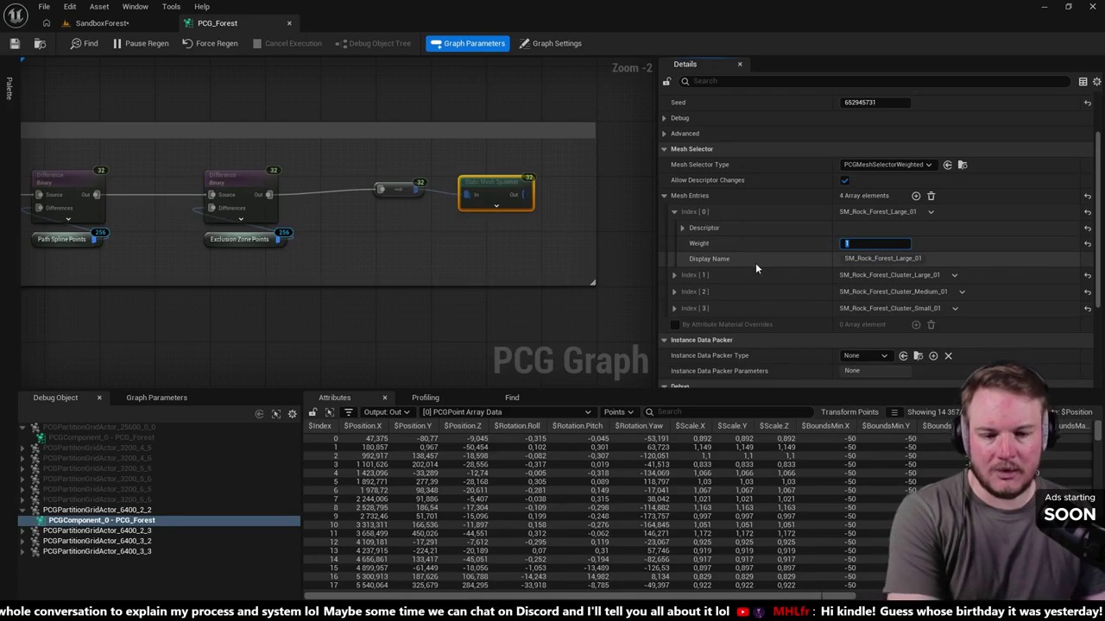
pyautogui.click(256, 94)
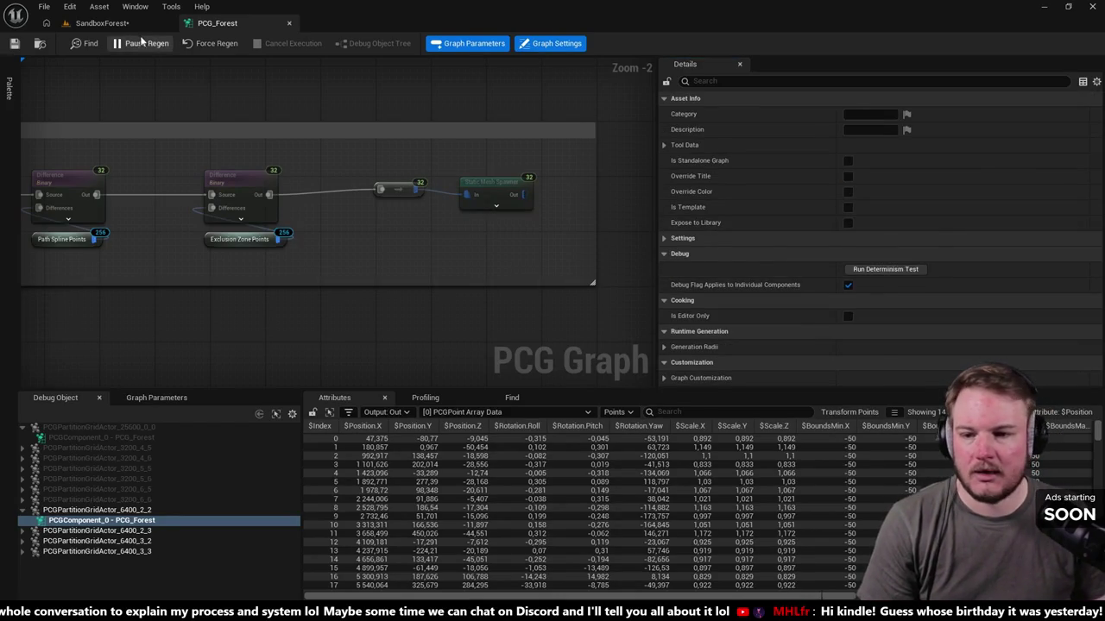
# - Fly over the shrubs in the SandboxForest level, then switch to the HacknPlan board
pyautogui.click(129, 23)
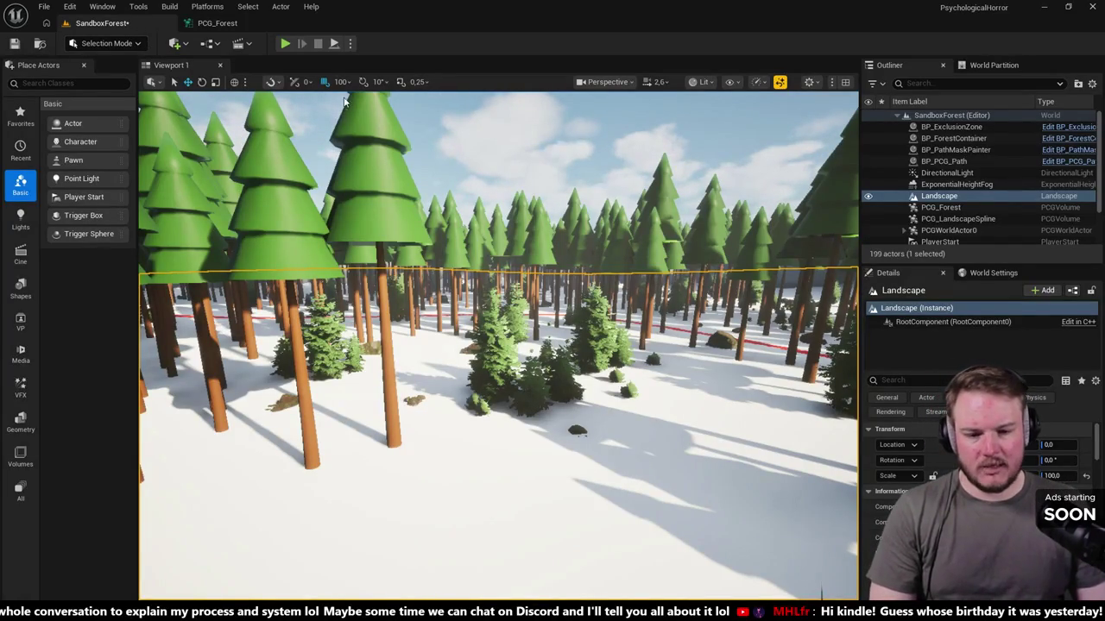
pyautogui.moveTo(485, 207)
pyautogui.mouseDown()
pyautogui.moveTo(485, 276)
pyautogui.moveTo(613, 292)
pyautogui.mouseUp()
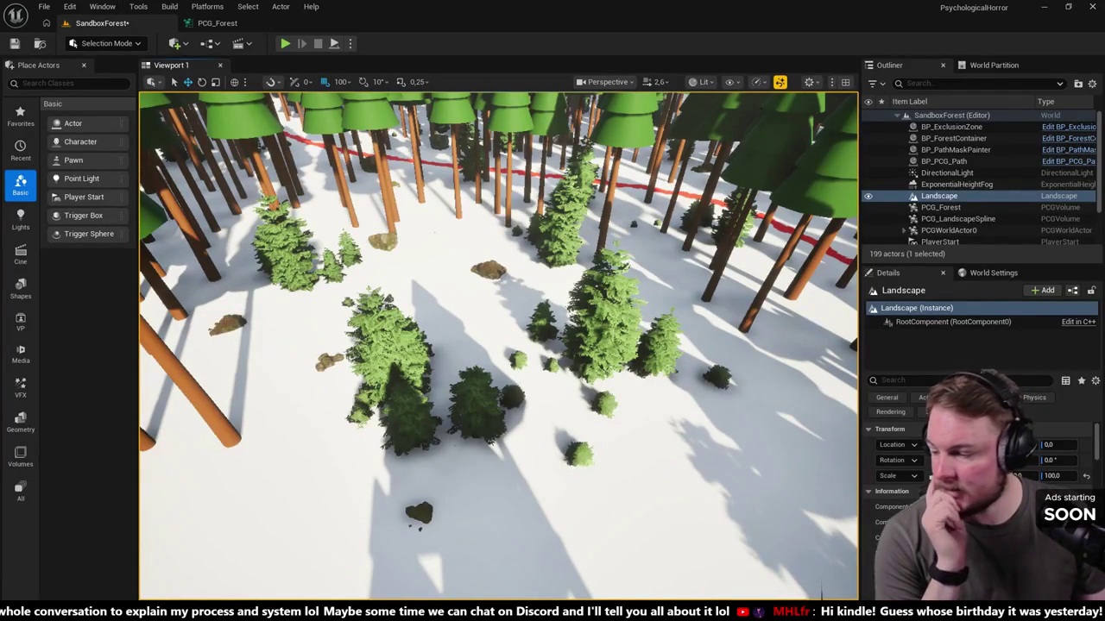
pyautogui.hotkey('alt', 'Tab')
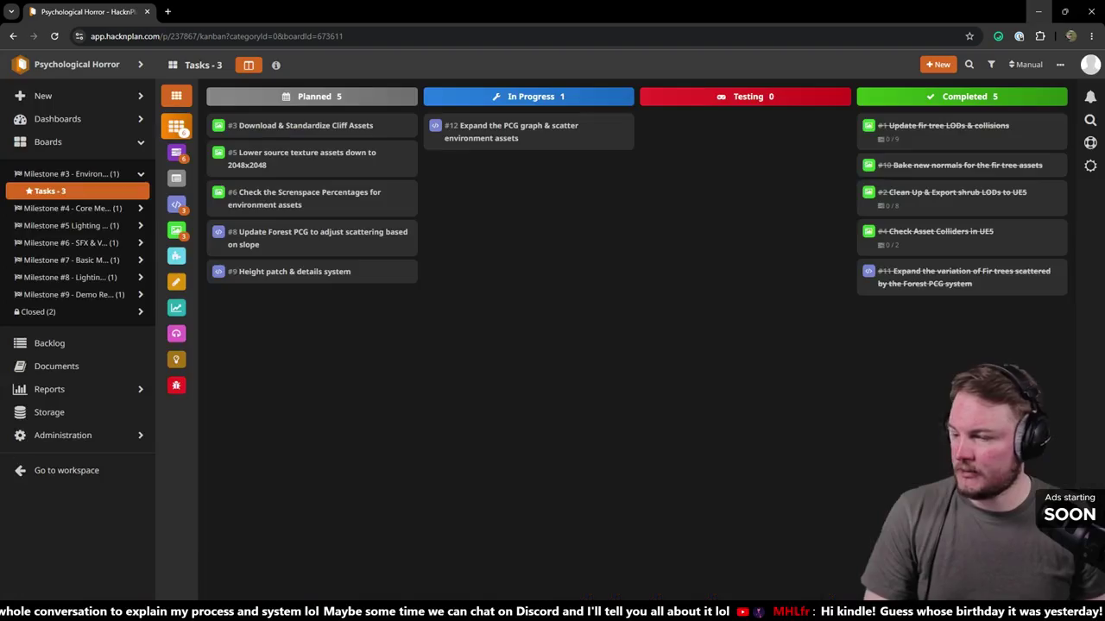
# - Create task 'Added Shrubs assets to the Forest PCG graph' and move card #13 to In Progress
pyautogui.doubleClick(603, 235)
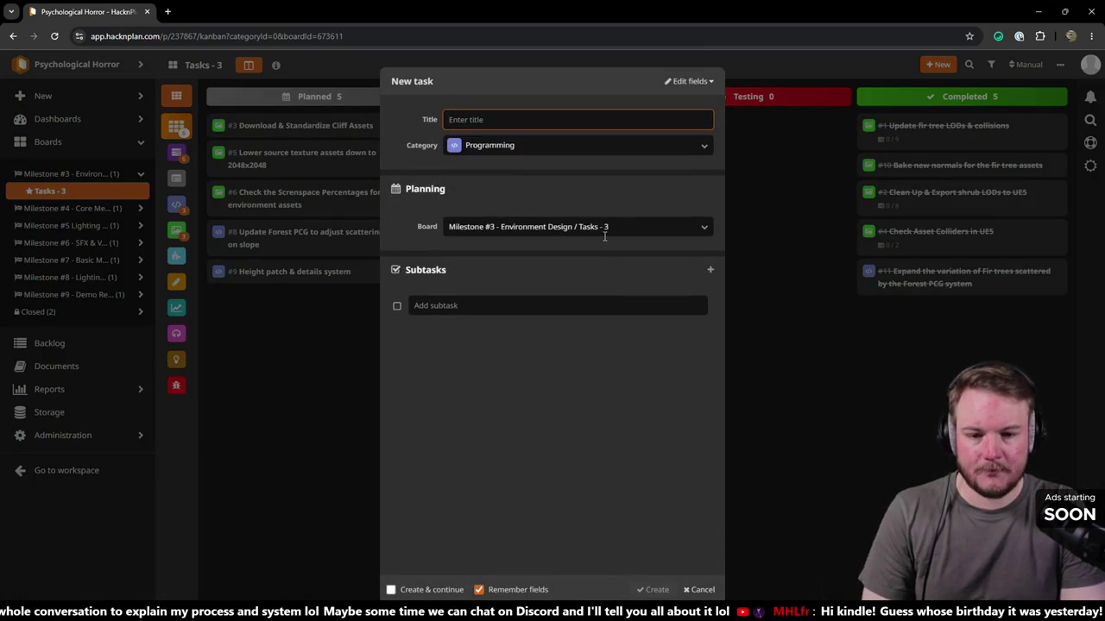
pyautogui.write('Added Shrubs assets to tht')
pyautogui.press('BackSpace')
pyautogui.write('e Fres')
pyautogui.press('BackSpace')
pyautogui.press('BackSpace')
pyautogui.press('BackSpace')
pyautogui.write('orest PCG graph')
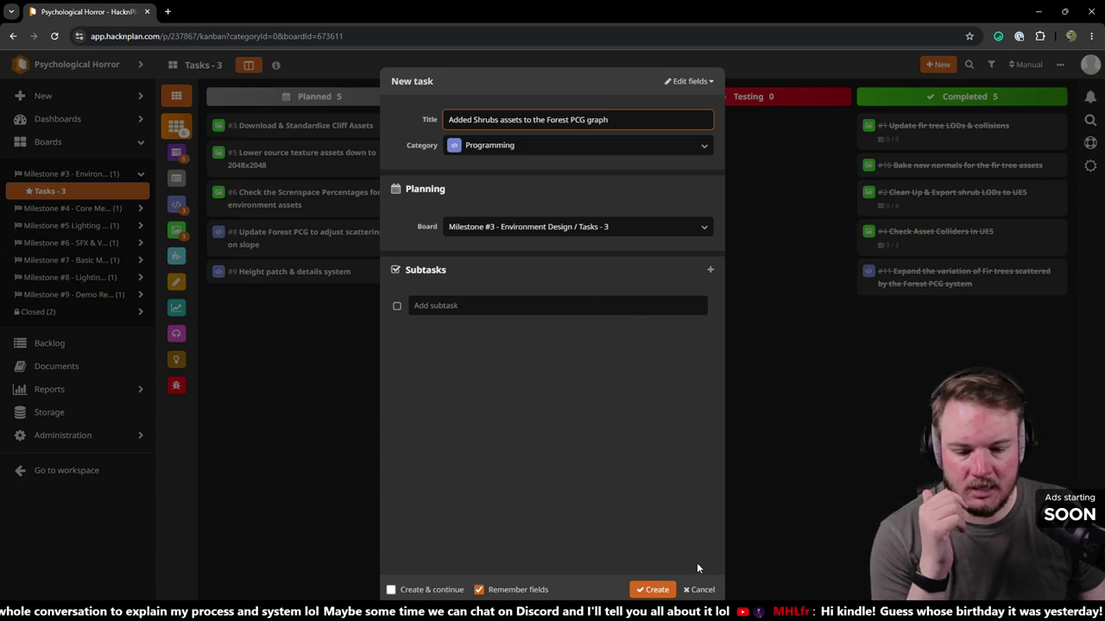
pyautogui.click(652, 590)
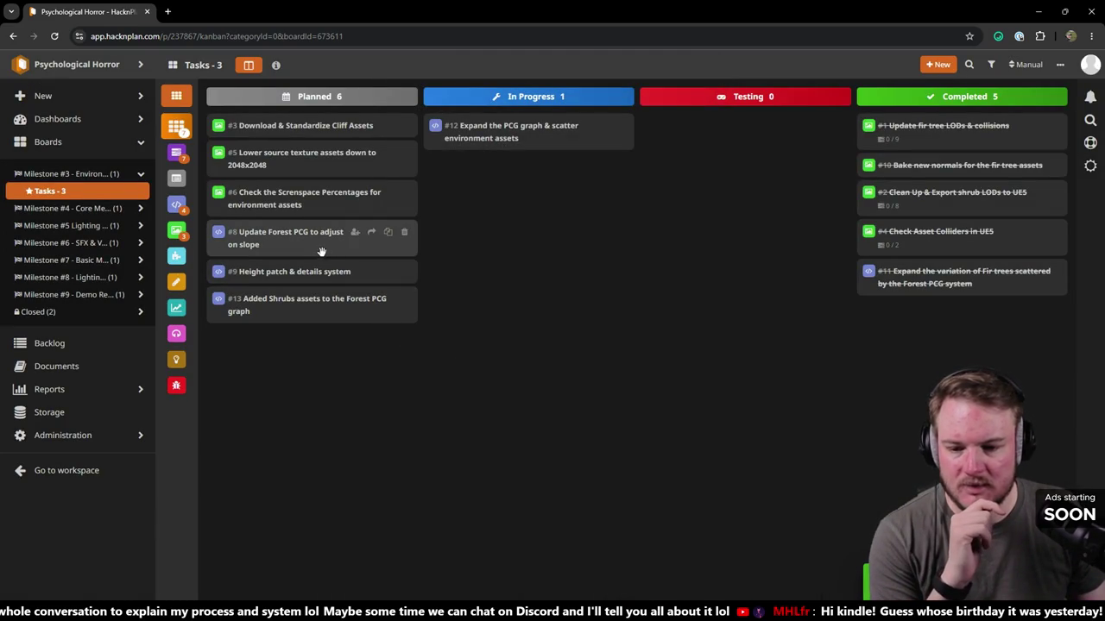
pyautogui.moveTo(290, 300)
pyautogui.mouseDown()
pyautogui.moveTo(568, 200)
pyautogui.moveTo(579, 365)
pyautogui.mouseUp()
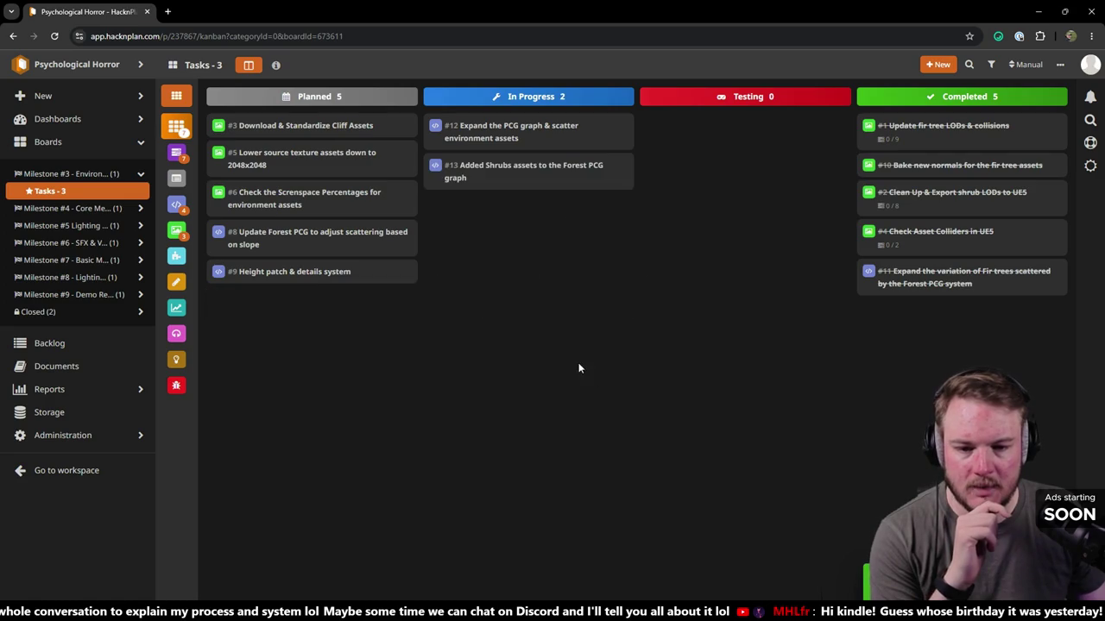
# - Back in Unreal, fly the camera forward along the red path between the fir trees
pyautogui.hotkey('alt', 'Tab')
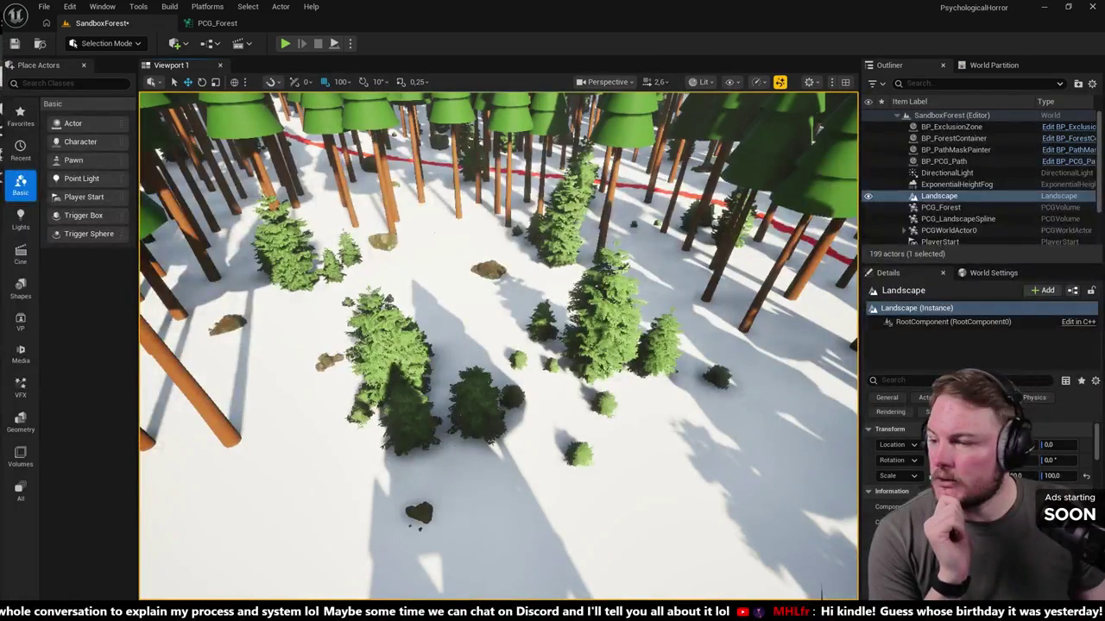
pyautogui.moveTo(499, 388)
pyautogui.mouseDown()
pyautogui.moveTo(499, 284)
pyautogui.moveTo(499, 362)
pyautogui.moveTo(470, 345)
pyautogui.moveTo(475, 358)
pyautogui.moveTo(479, 332)
pyautogui.mouseUp()
pyautogui.scroll(-2, 479, 353)
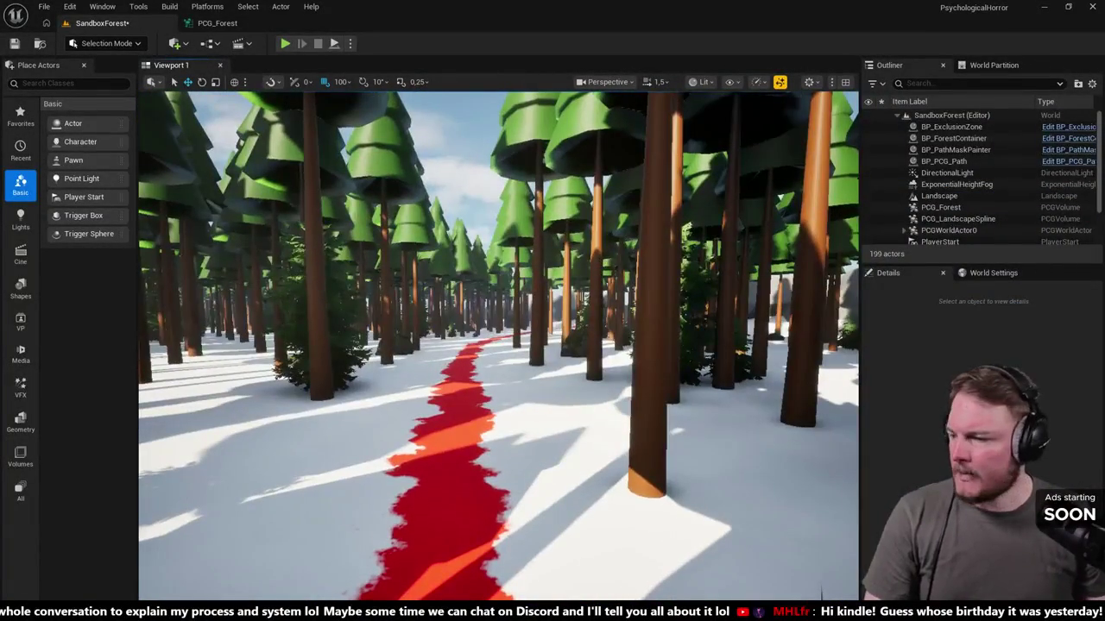